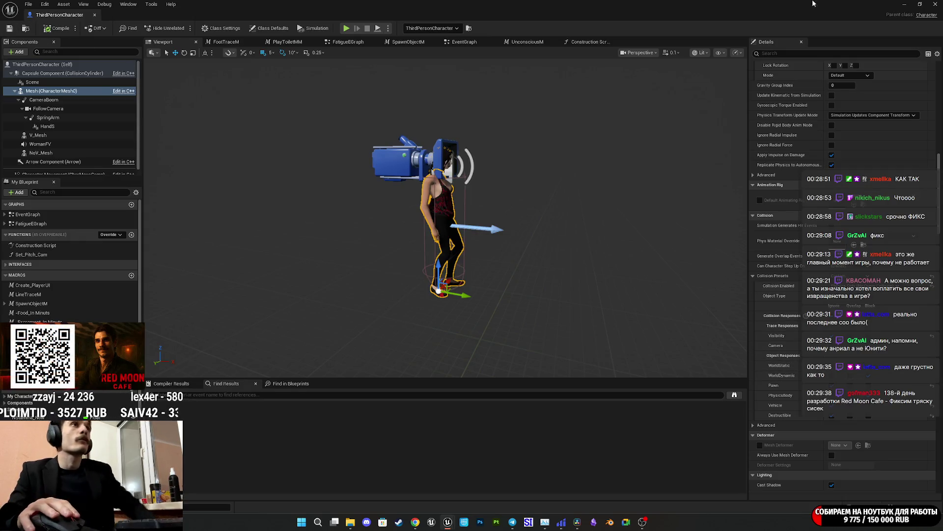
# Playtest ThirdPersonExampleMap briefly, then switch back to the ThirdPersonCharacter Blueprint editor
pyautogui.click(911, 4)
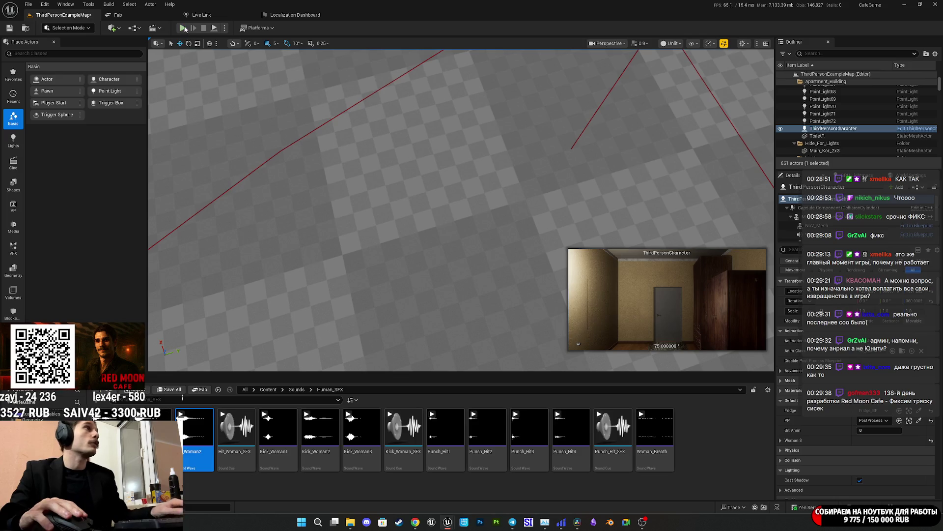
pyautogui.hotkey('alt', 'p')
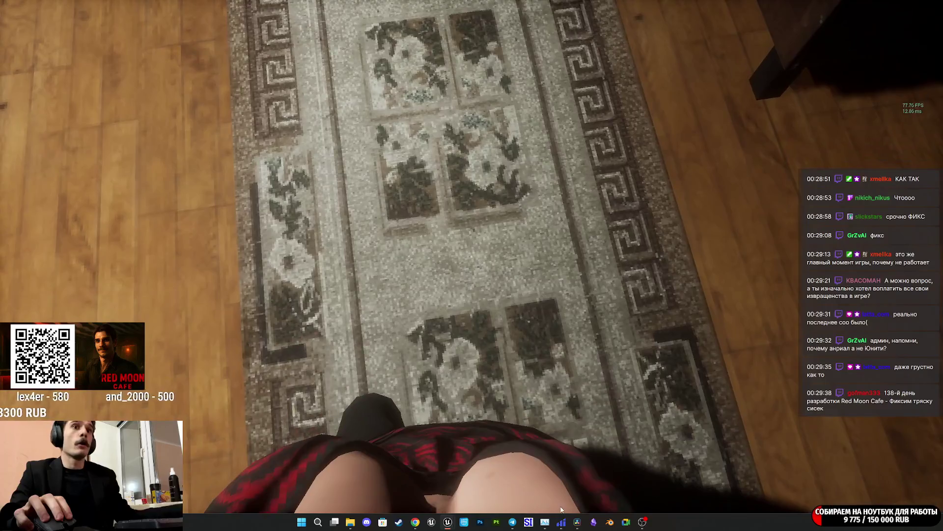
pyautogui.press('Escape')
pyautogui.press('F11')
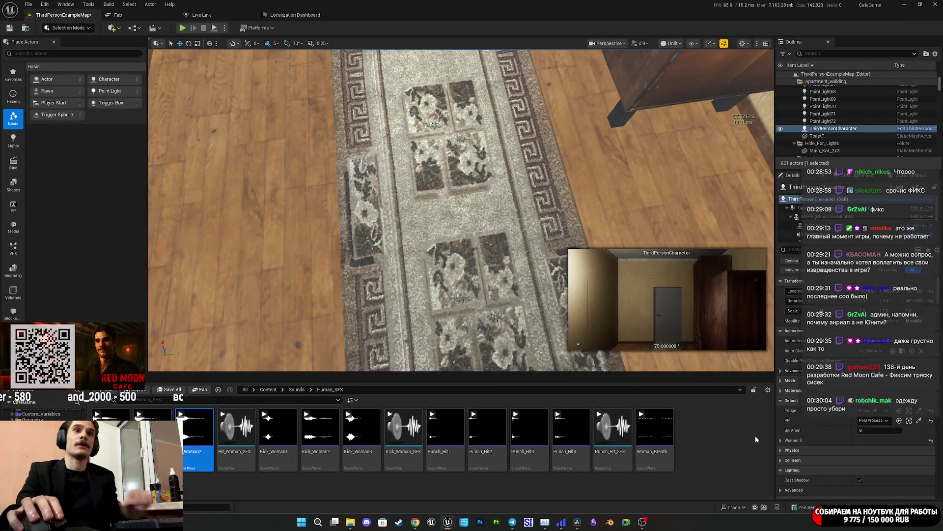
pyautogui.moveTo(544, 525)
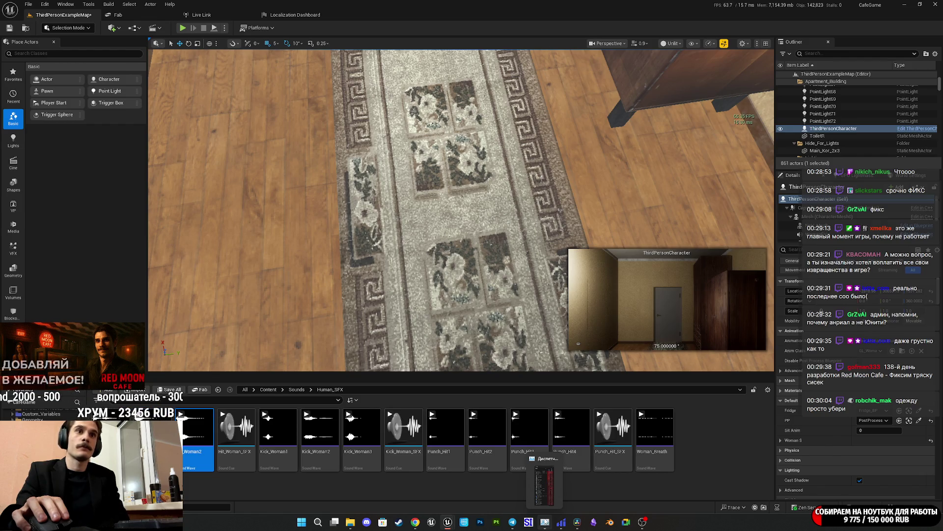
pyautogui.moveTo(448, 523)
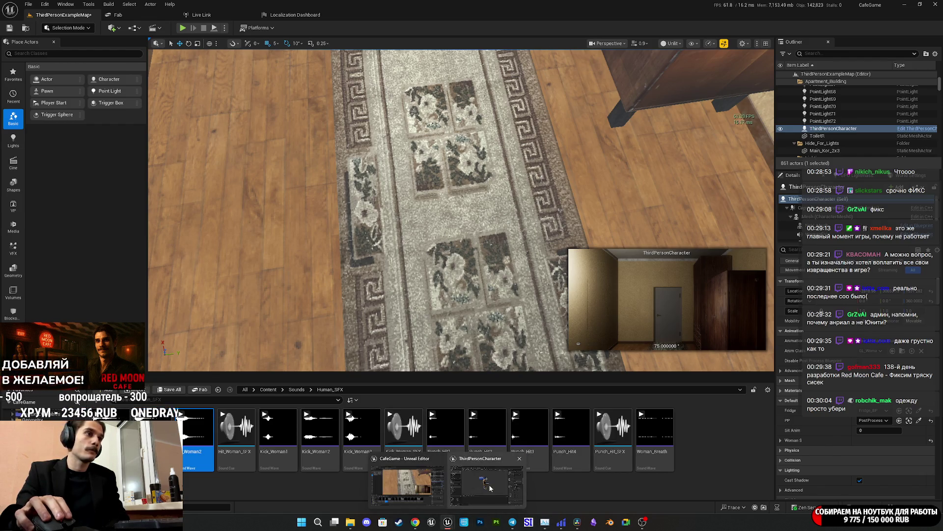
pyautogui.click(464, 484)
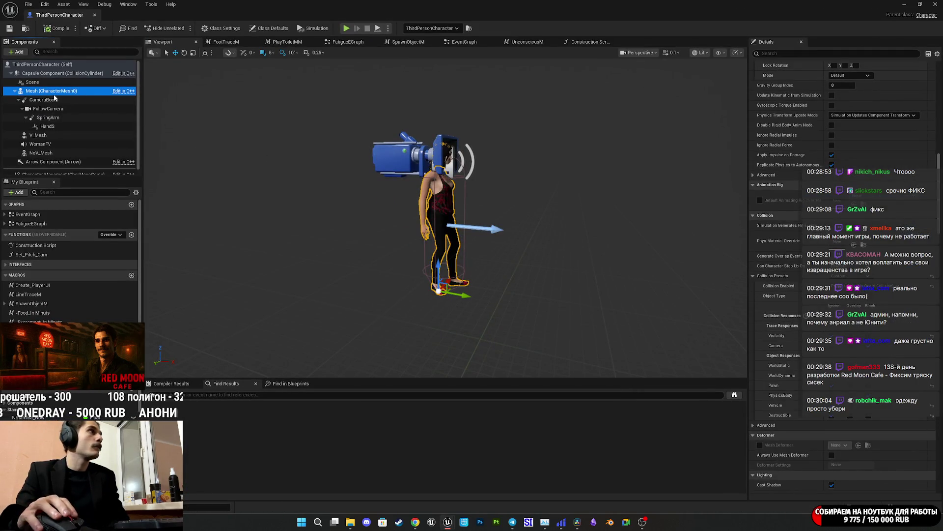
# Compare the V_Mesh and Mesh (CharacterMesh0) component properties in Details
pyautogui.click(54, 134)
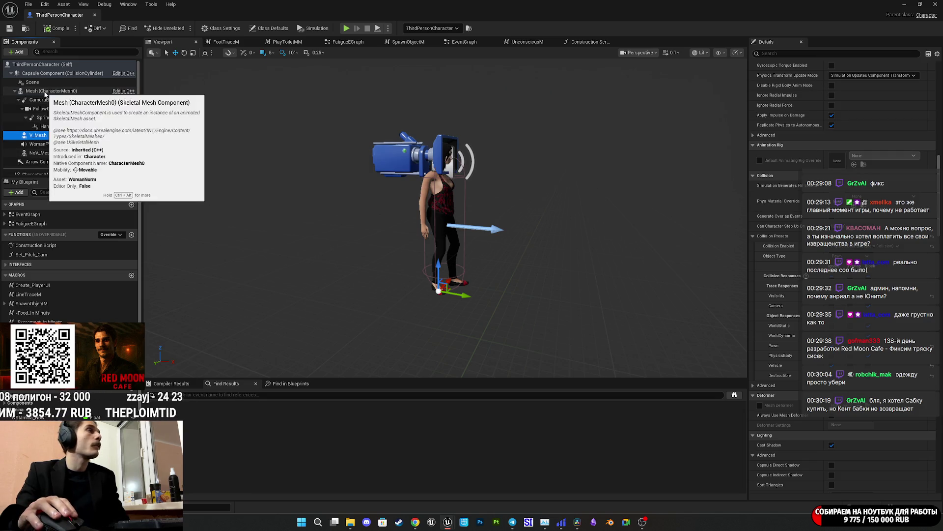
pyautogui.click(45, 92)
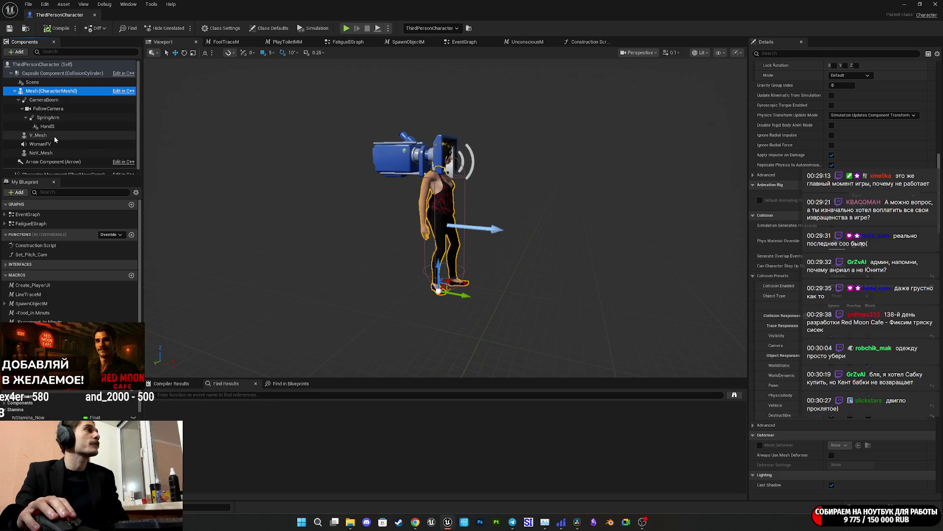
pyautogui.click(54, 136)
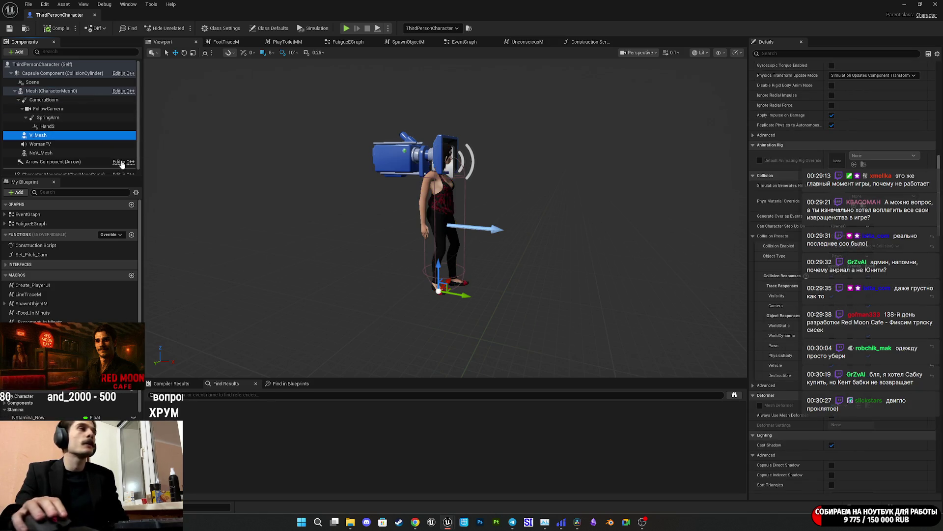
pyautogui.click(49, 91)
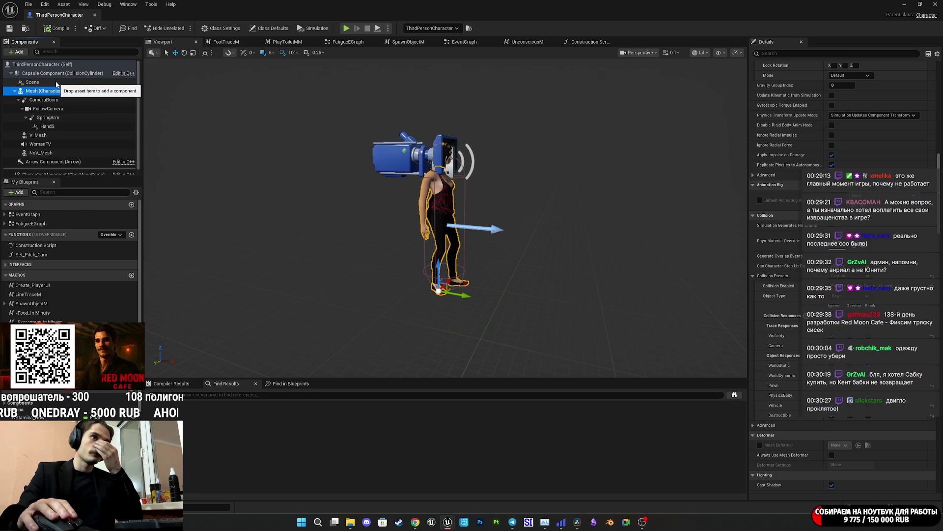
pyautogui.scroll(-3, 775, 358)
pyautogui.scroll(12, 776, 357)
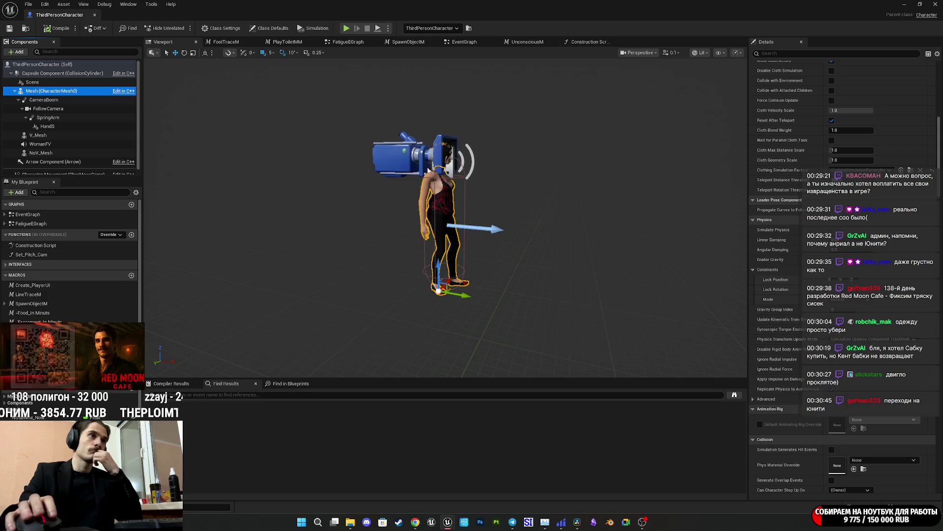
pyautogui.click(39, 134)
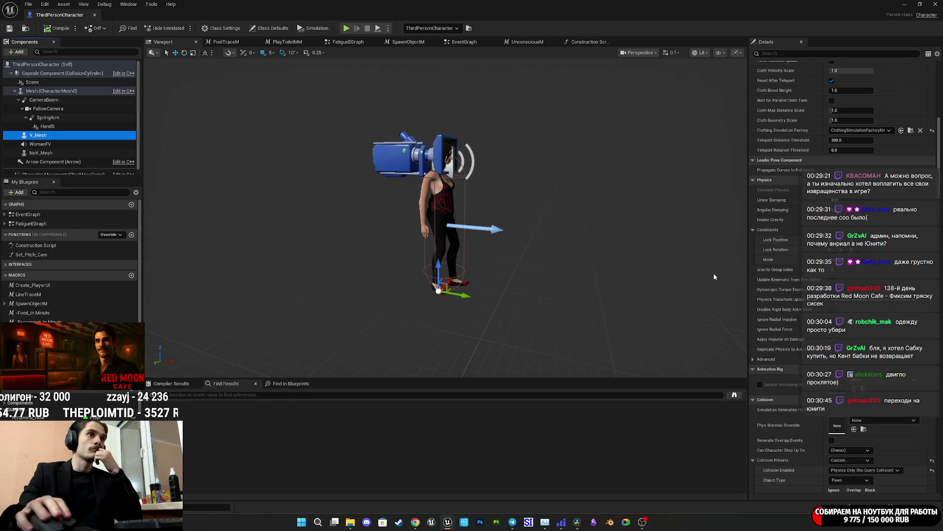
pyautogui.click(45, 92)
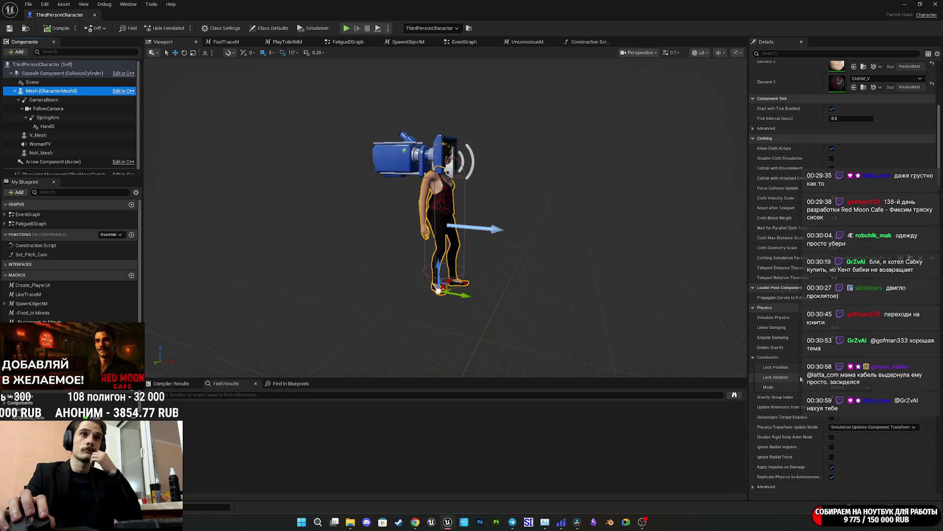
# Browse the Mesh component's properties and collapse the Constraints group
pyautogui.scroll(5, 793, 372)
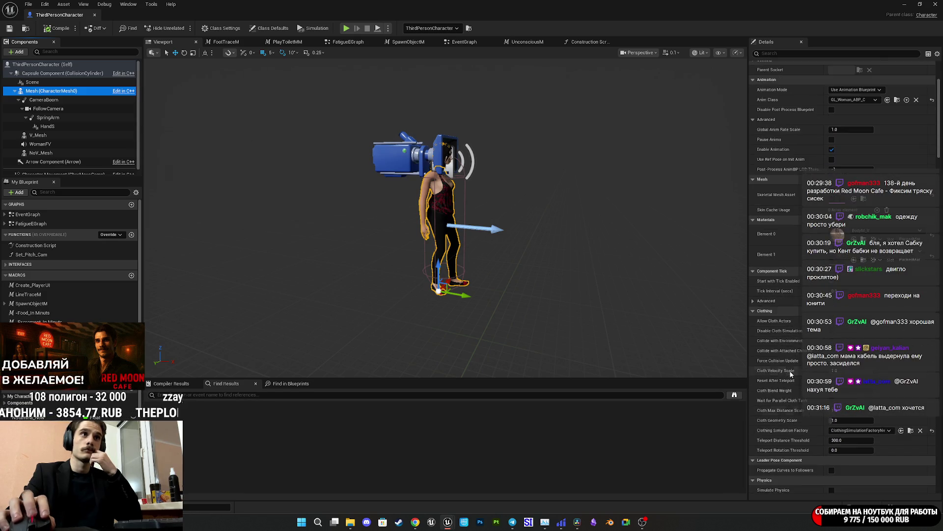
pyautogui.scroll(2, 790, 374)
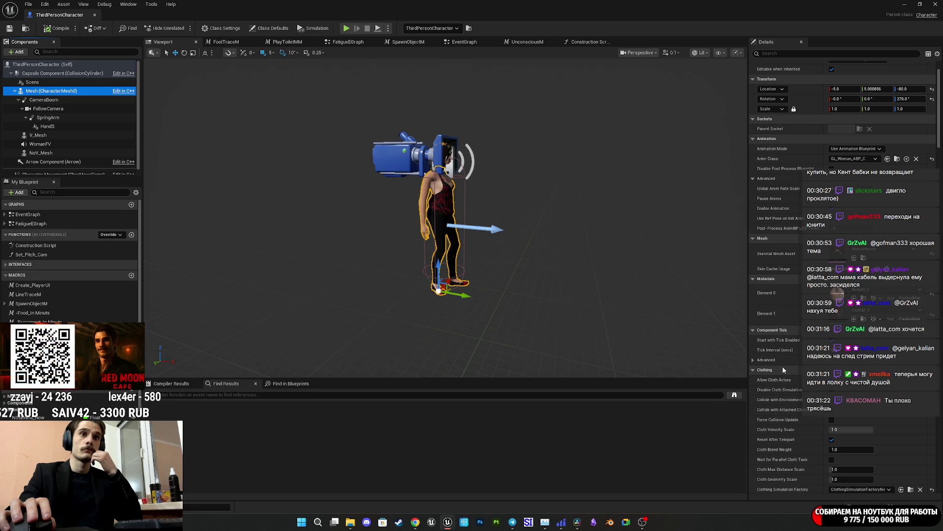
pyautogui.scroll(-6, 778, 367)
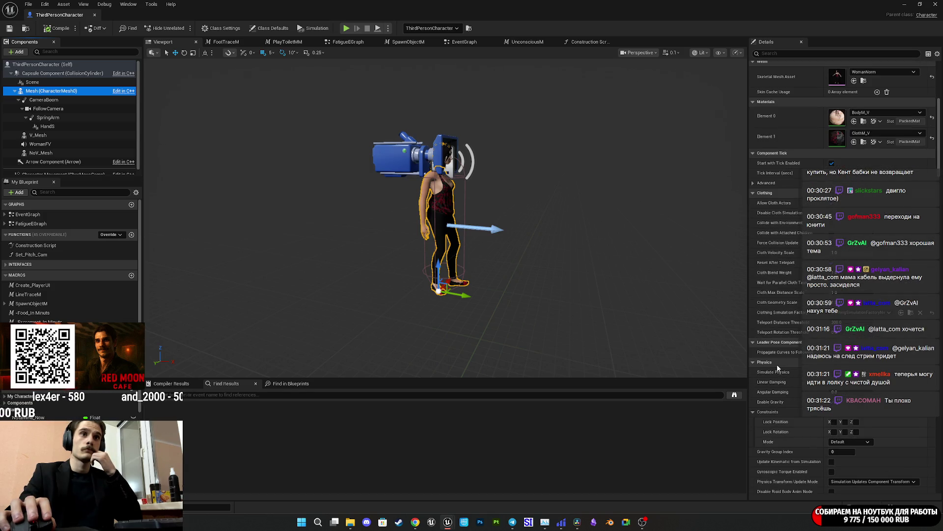
pyautogui.scroll(-10, 777, 368)
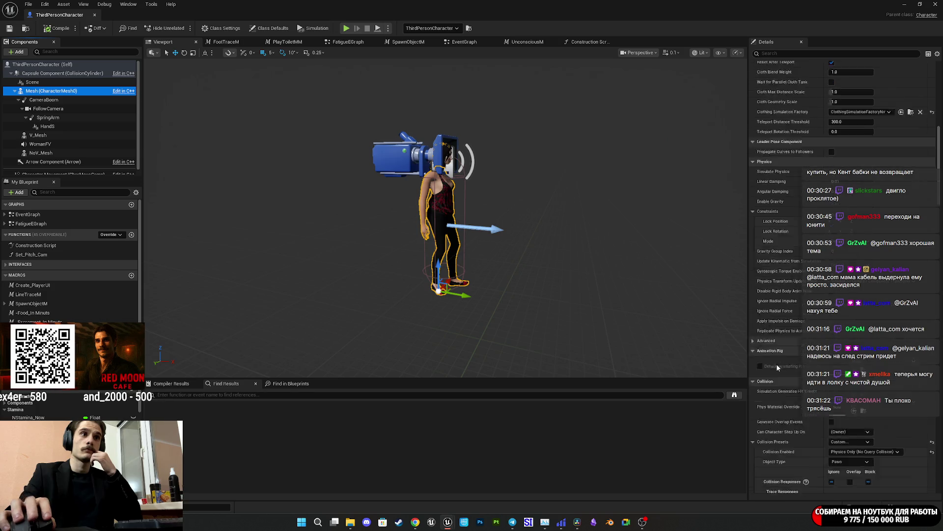
pyautogui.scroll(-11, 778, 368)
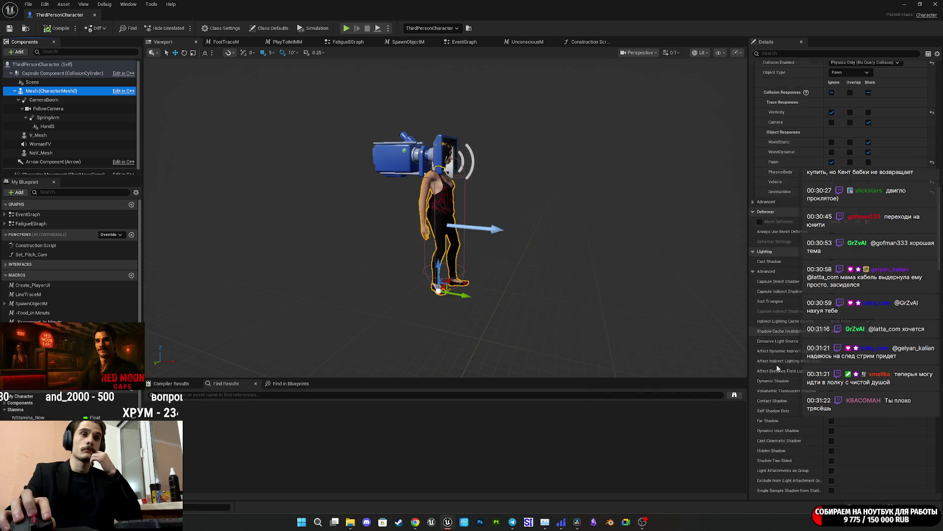
pyautogui.scroll(5, 776, 369)
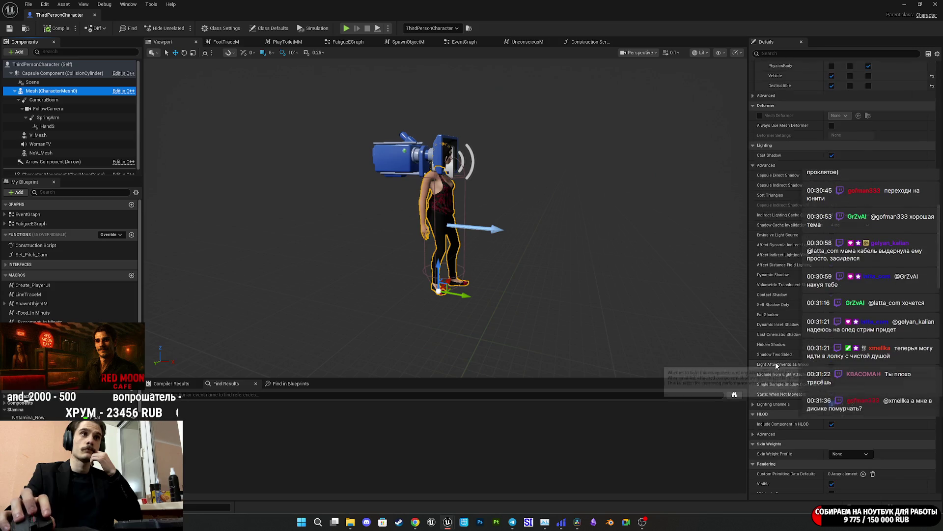
pyautogui.scroll(7, 775, 362)
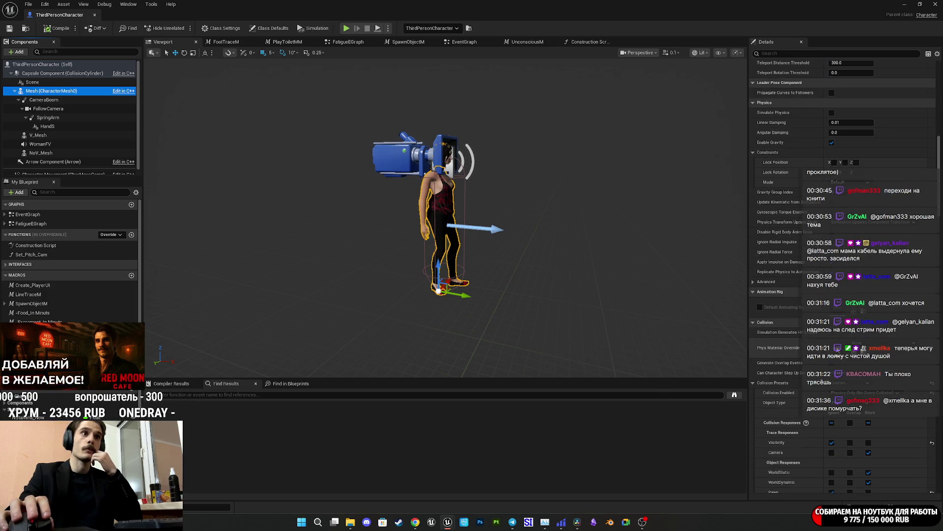
pyautogui.scroll(-3, 761, 318)
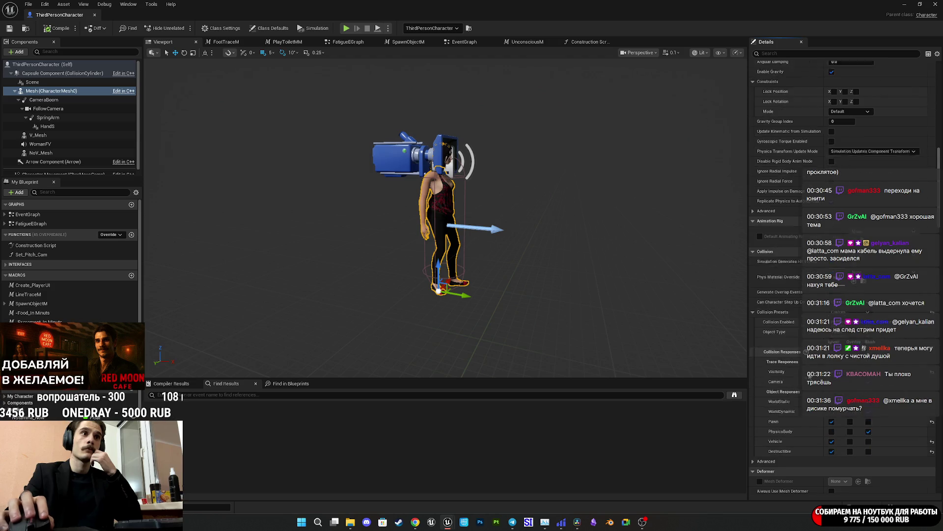
pyautogui.scroll(4, 787, 308)
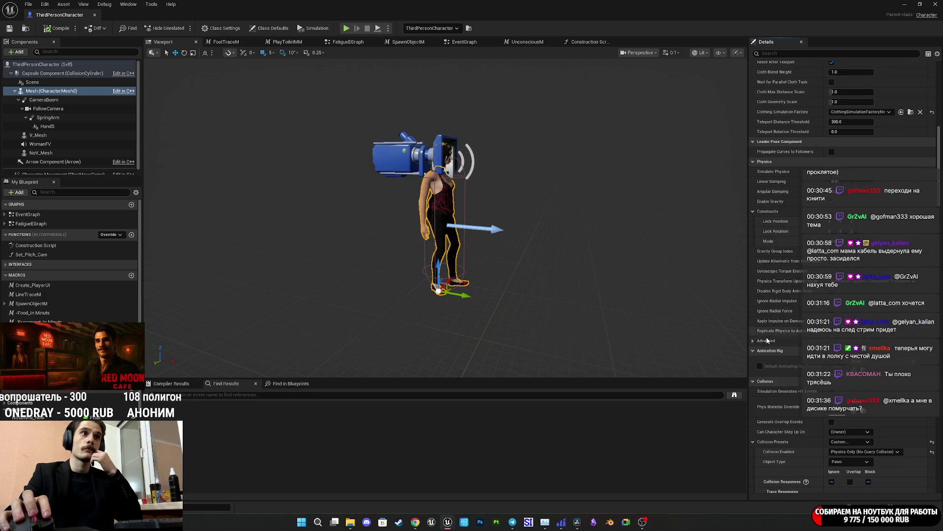
pyautogui.scroll(2, 767, 340)
pyautogui.scroll(3, 765, 339)
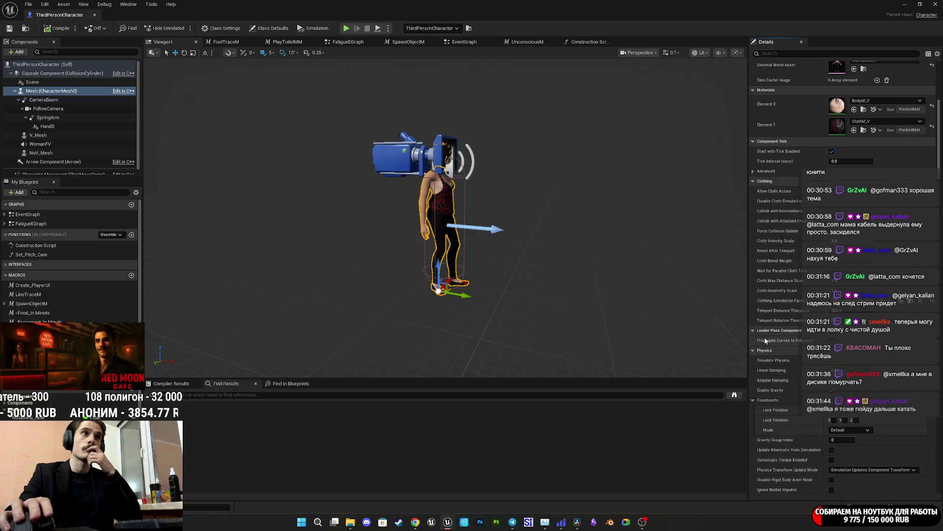
pyautogui.scroll(-2, 792, 349)
pyautogui.scroll(-1, 797, 352)
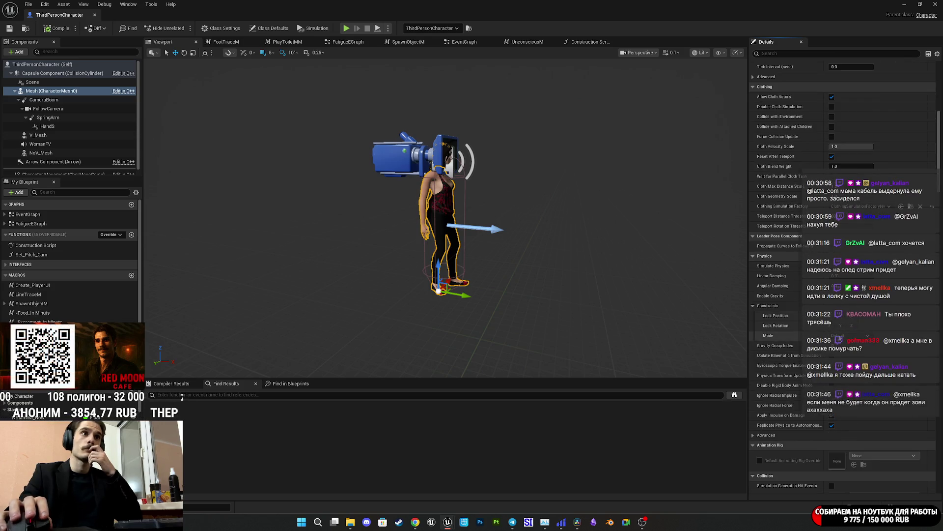
pyautogui.click(751, 306)
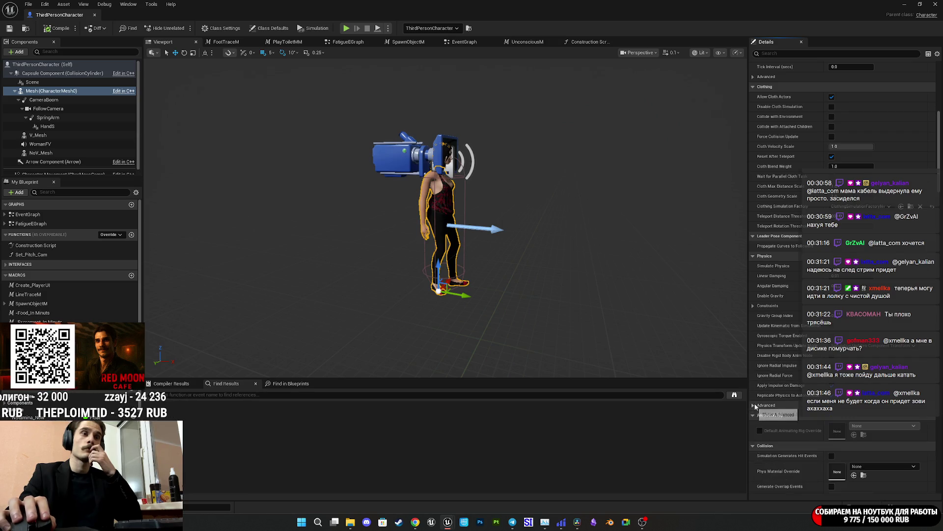
# Scroll further through the Mesh details and open the WomanNorm skeletal mesh asset
pyautogui.scroll(-3, 778, 378)
pyautogui.scroll(-18, 781, 375)
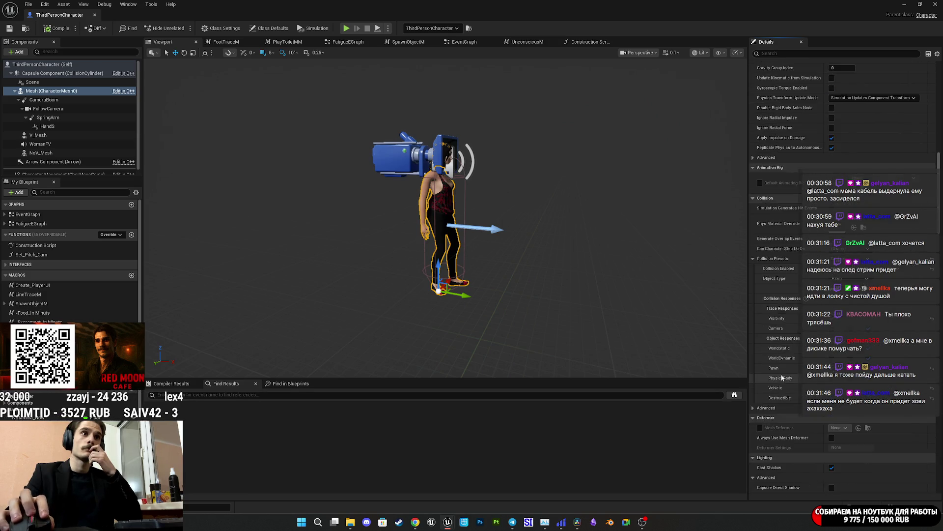
pyautogui.scroll(-10, 782, 377)
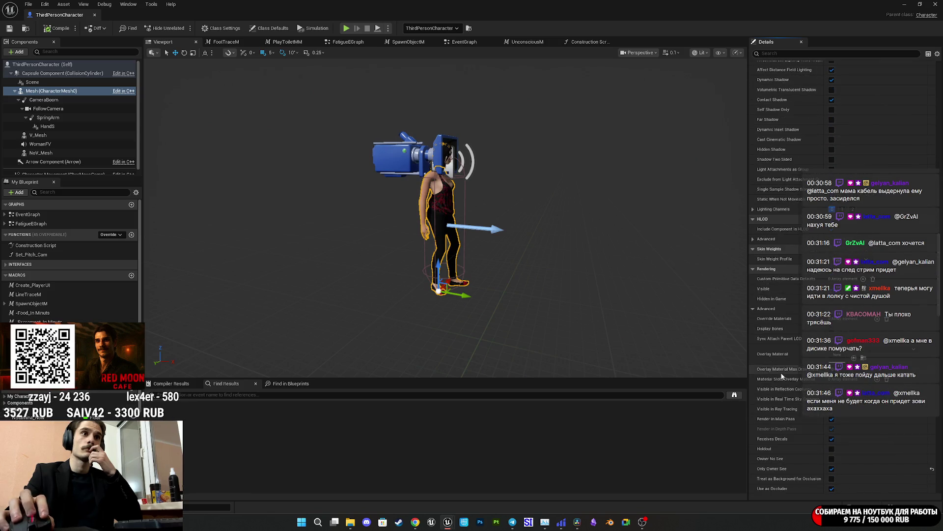
pyautogui.scroll(-4, 792, 362)
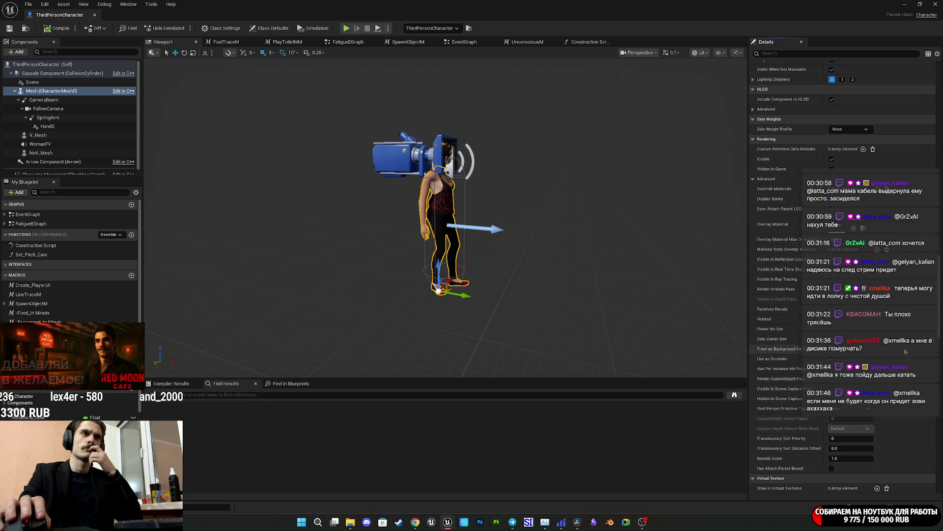
pyautogui.scroll(-10, 939, 335)
pyautogui.scroll(-10, 934, 344)
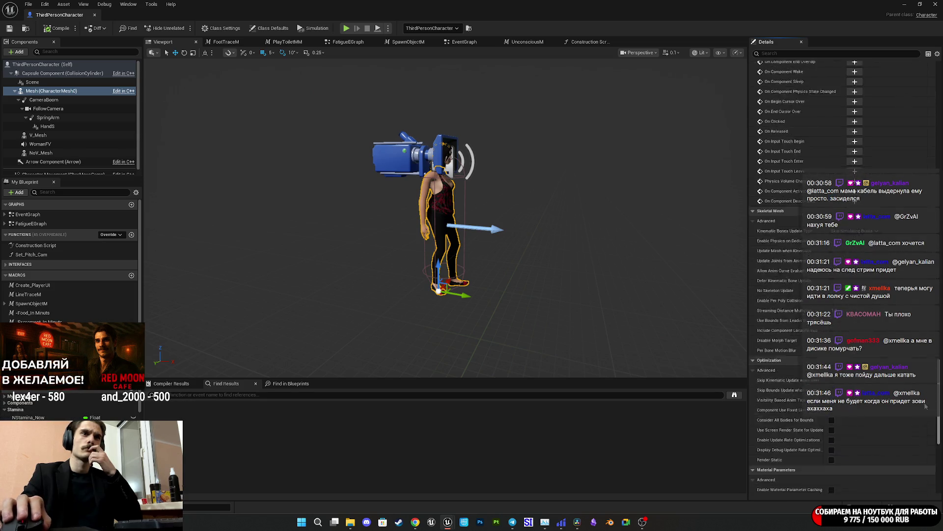
pyautogui.scroll(15, 926, 368)
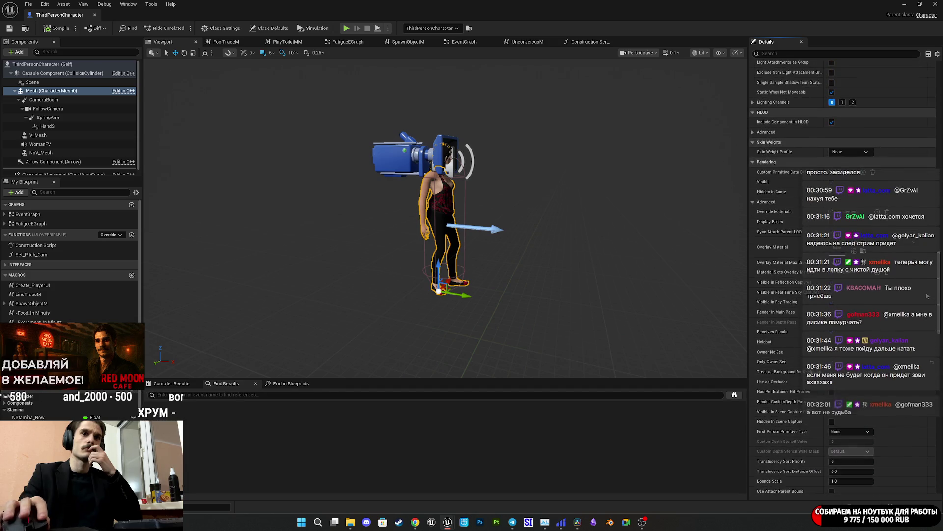
pyautogui.scroll(15, 912, 257)
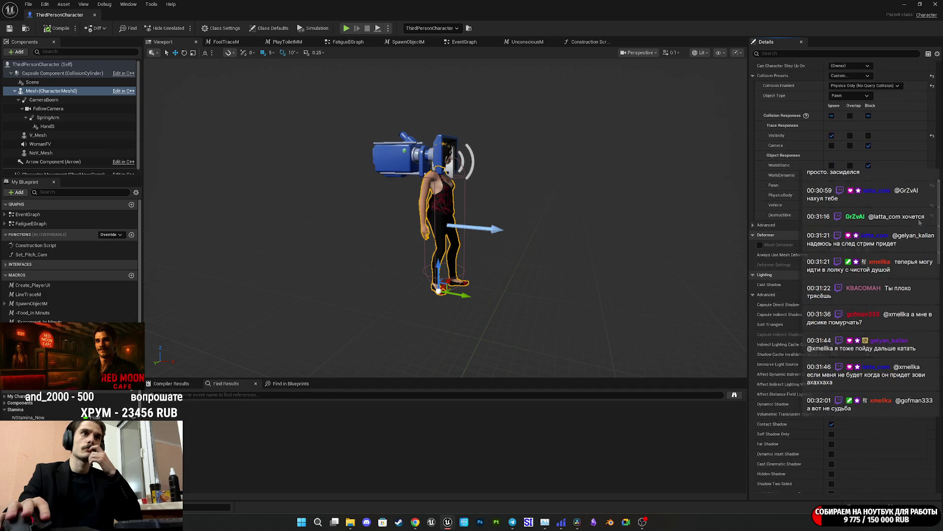
pyautogui.scroll(2, 917, 199)
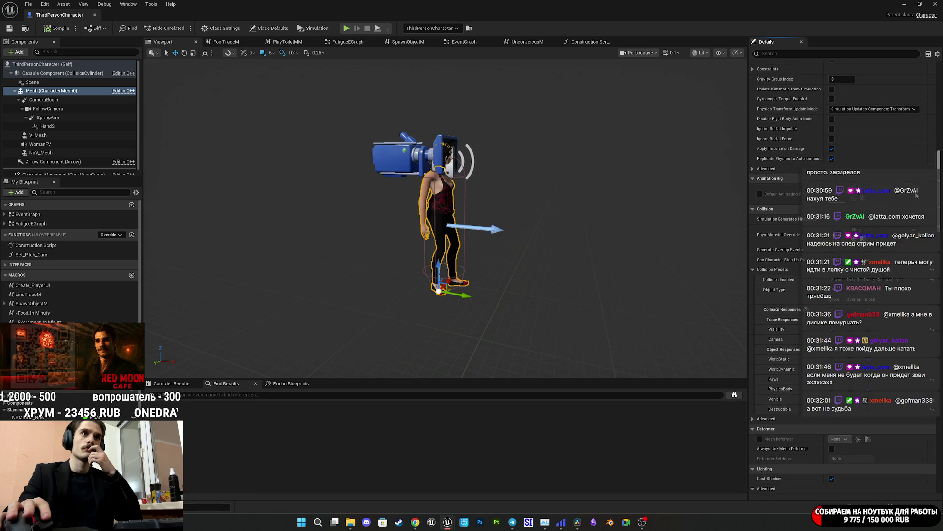
pyautogui.scroll(3, 914, 190)
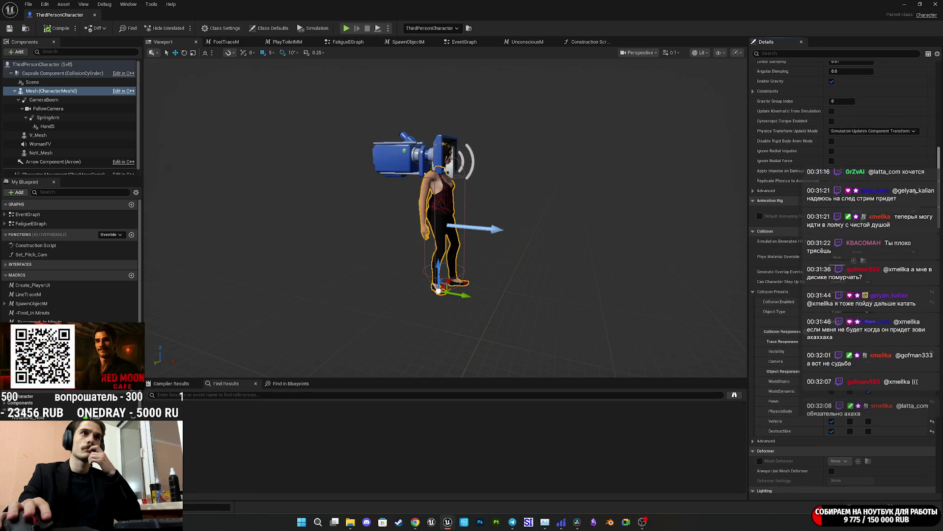
pyautogui.scroll(3, 913, 189)
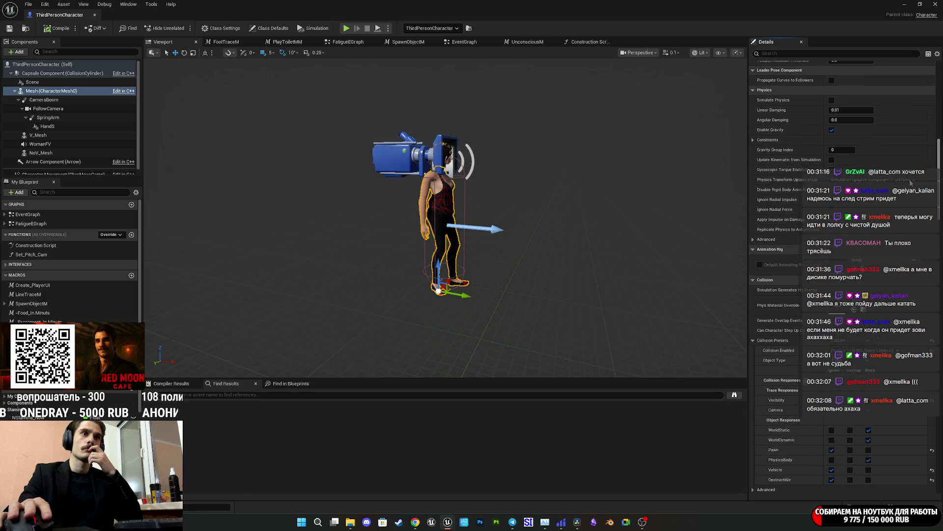
pyautogui.scroll(12, 907, 176)
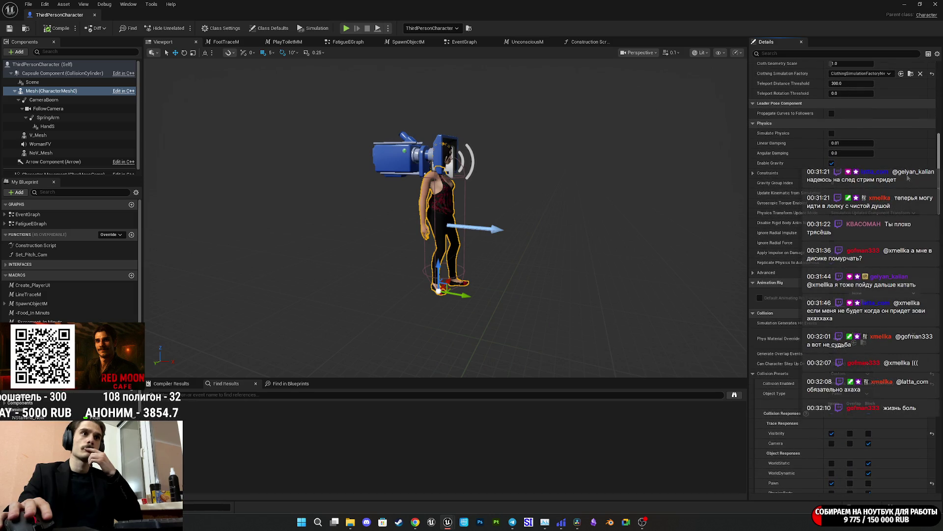
pyautogui.scroll(15, 904, 145)
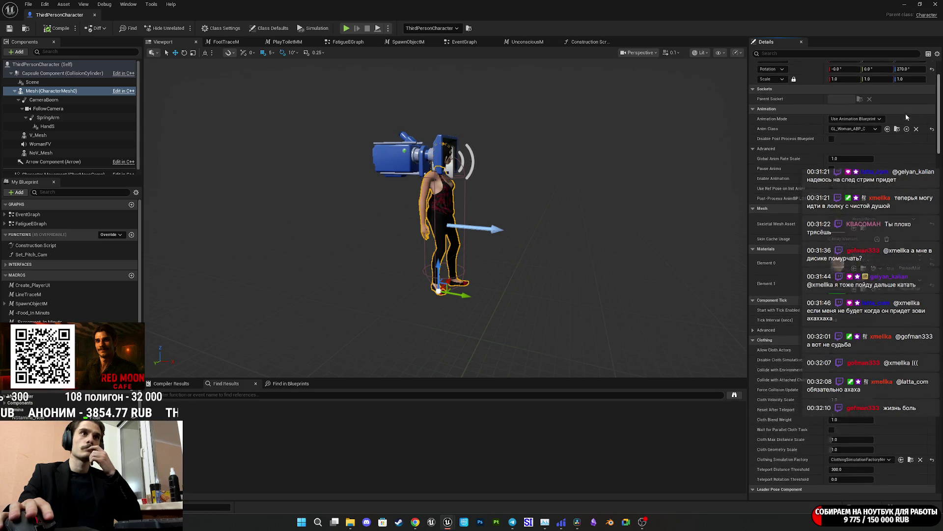
pyautogui.scroll(-2, 904, 104)
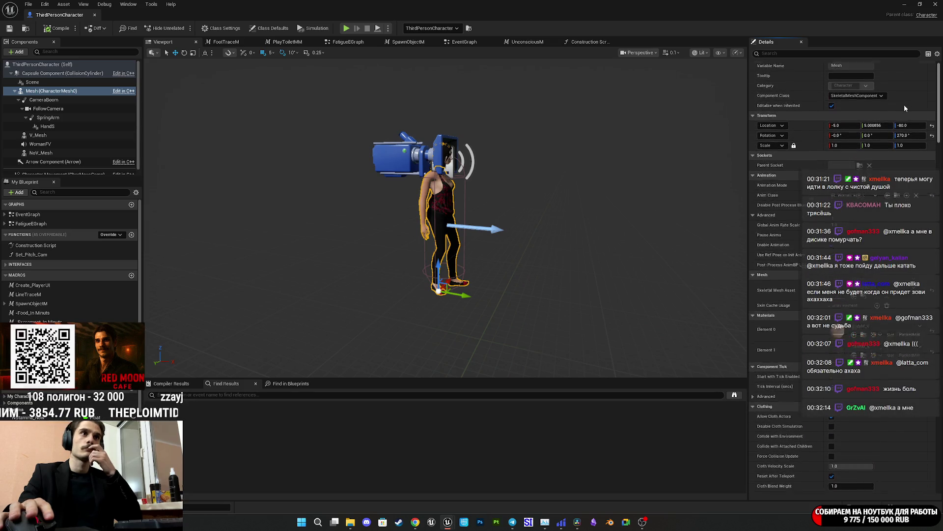
pyautogui.scroll(-5, 904, 105)
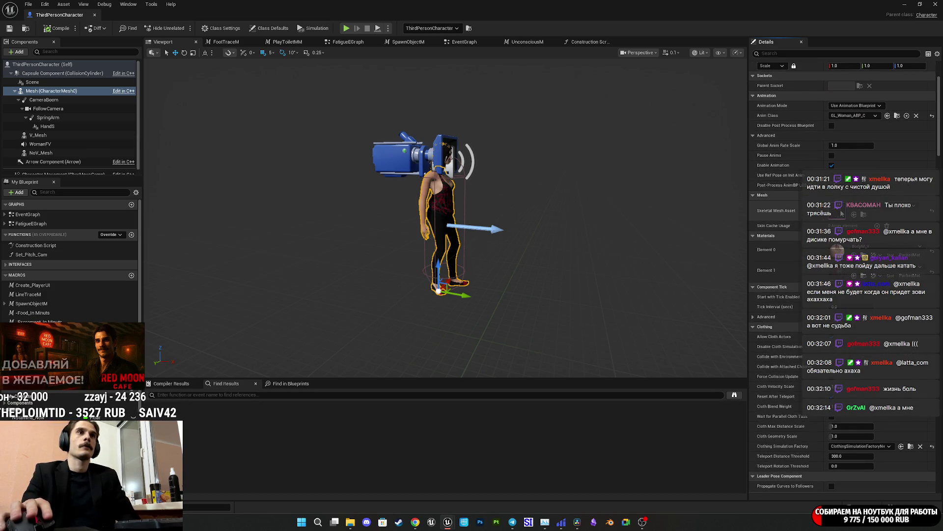
pyautogui.doubleClick(842, 211)
# Search 'phy' in the WomanNorm mesh editor, then close it
pyautogui.scroll(-10, 692, 388)
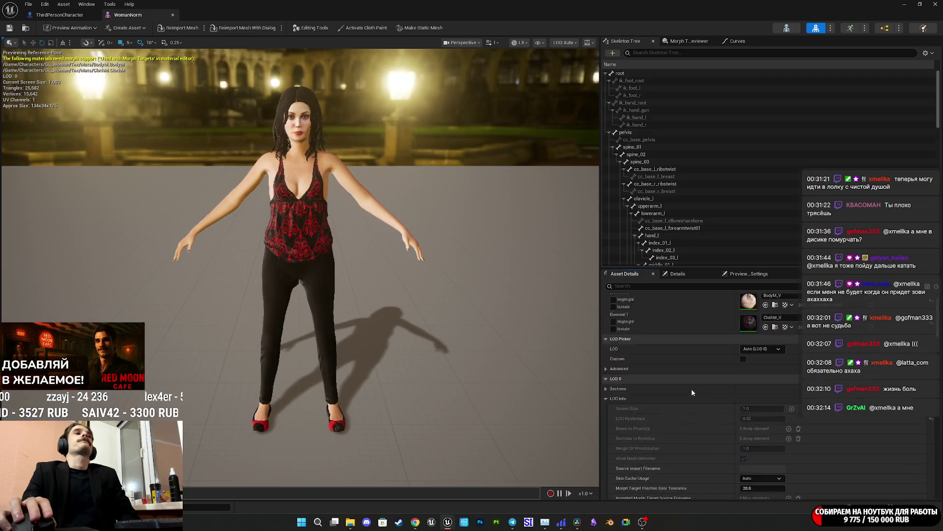
pyautogui.scroll(-10, 694, 390)
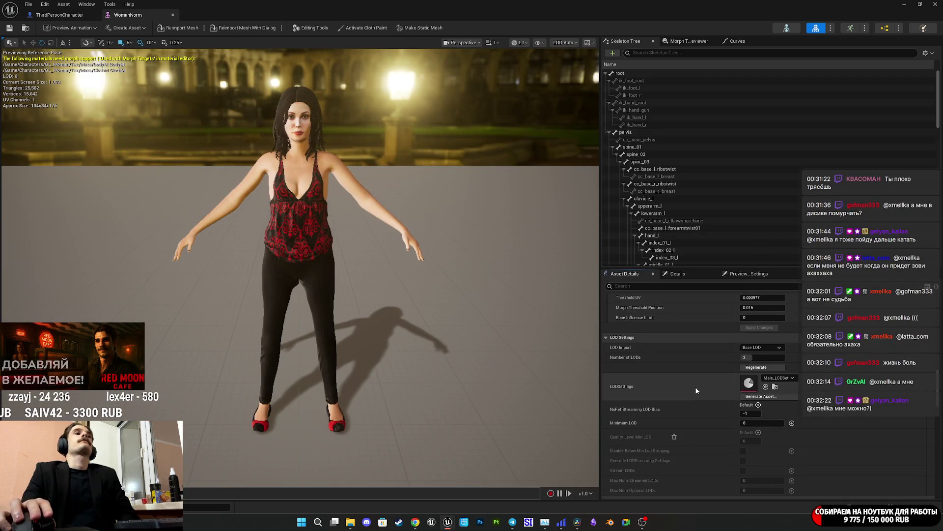
pyautogui.scroll(-4, 717, 386)
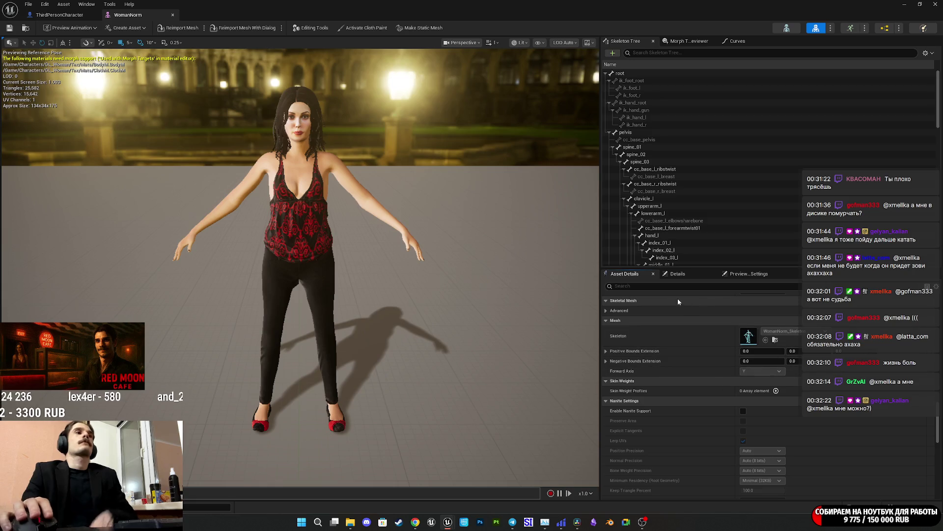
pyautogui.write('phy')
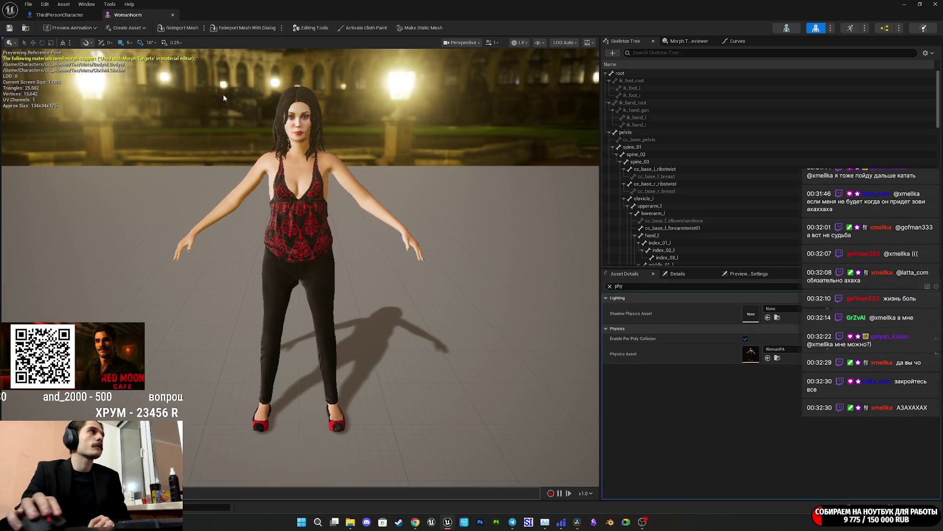
pyautogui.click(173, 15)
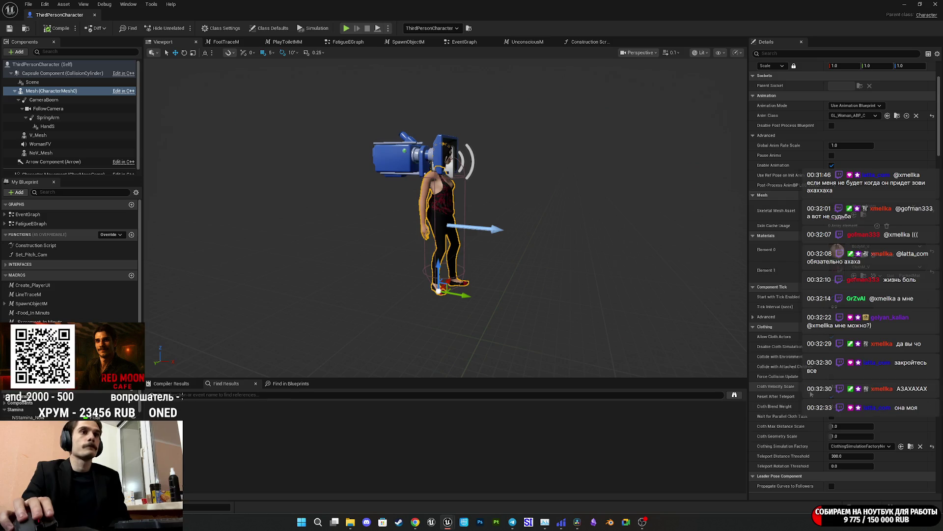
# Filter the Mesh properties with a physics search, correcting a typo
pyautogui.moveTo(793, 390)
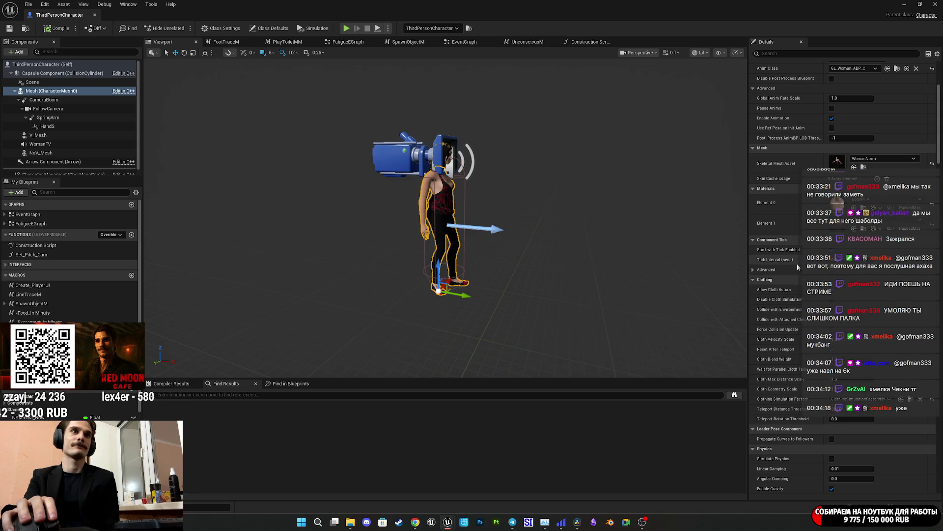
pyautogui.scroll(-5, 797, 264)
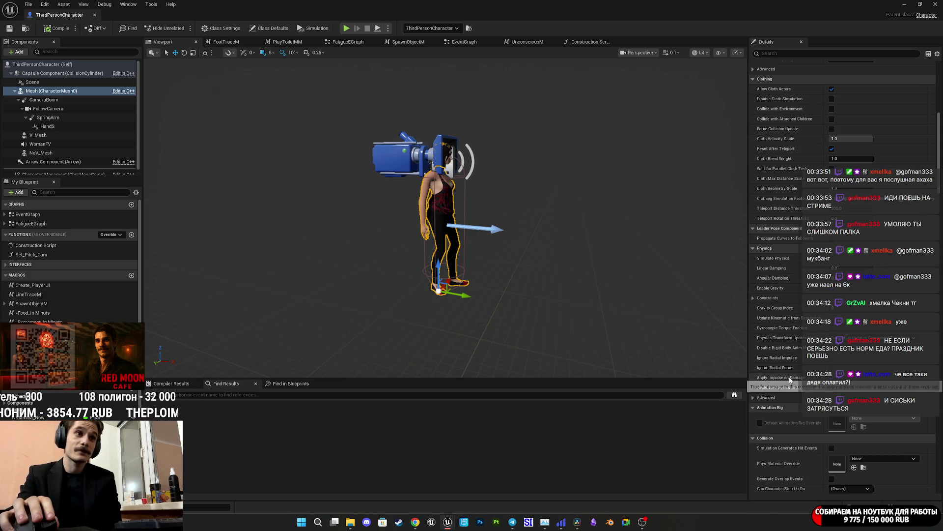
pyautogui.scroll(3, 797, 295)
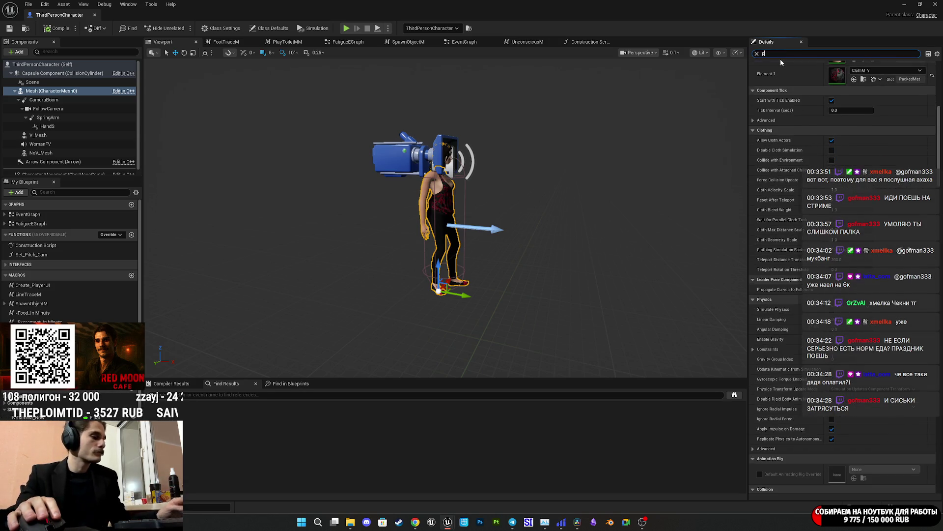
pyautogui.write('hysc')
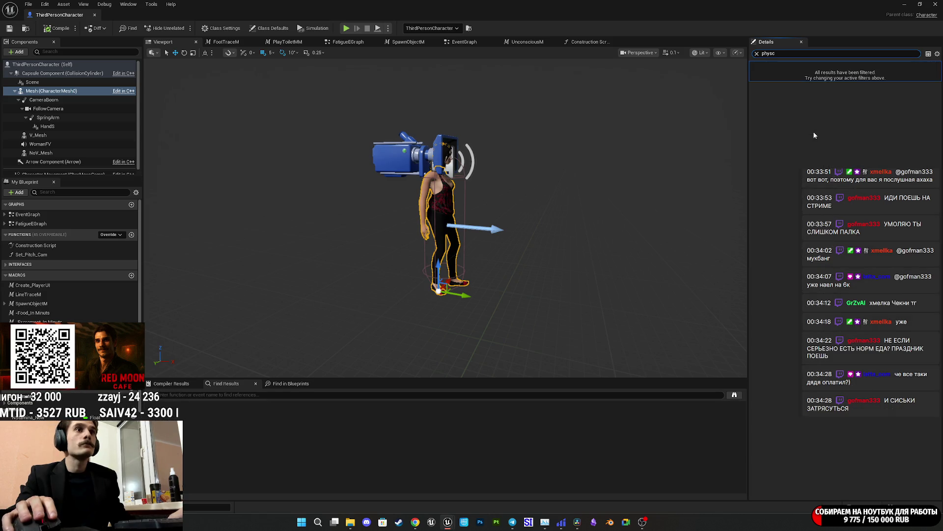
pyautogui.press('BackSpace')
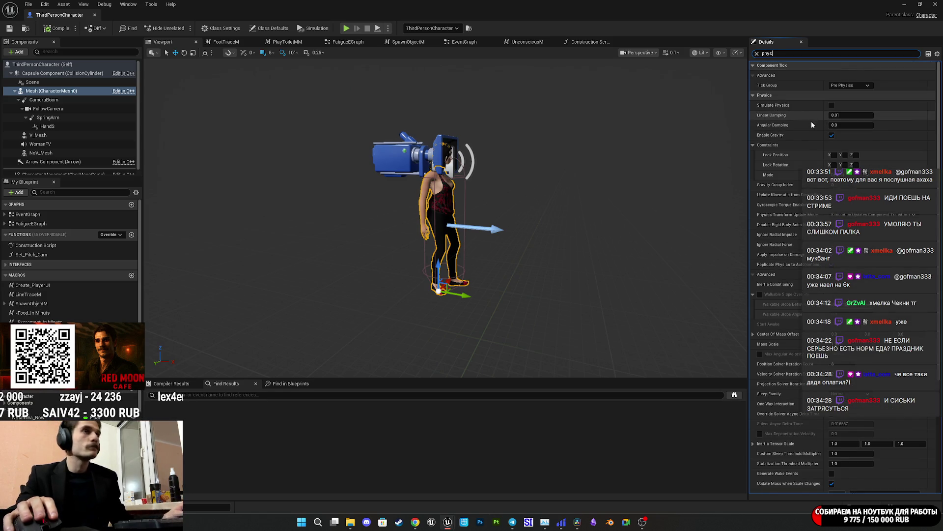
pyautogui.write('i')
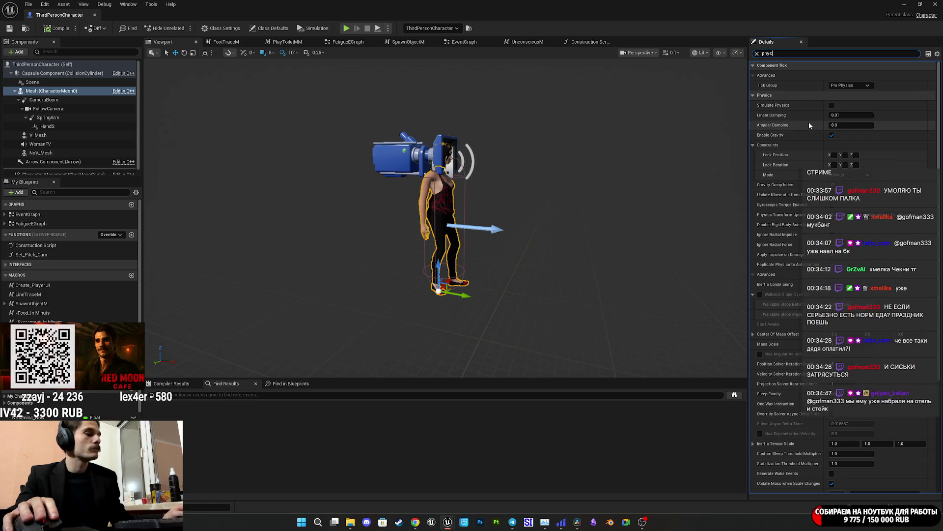
pyautogui.write('c')
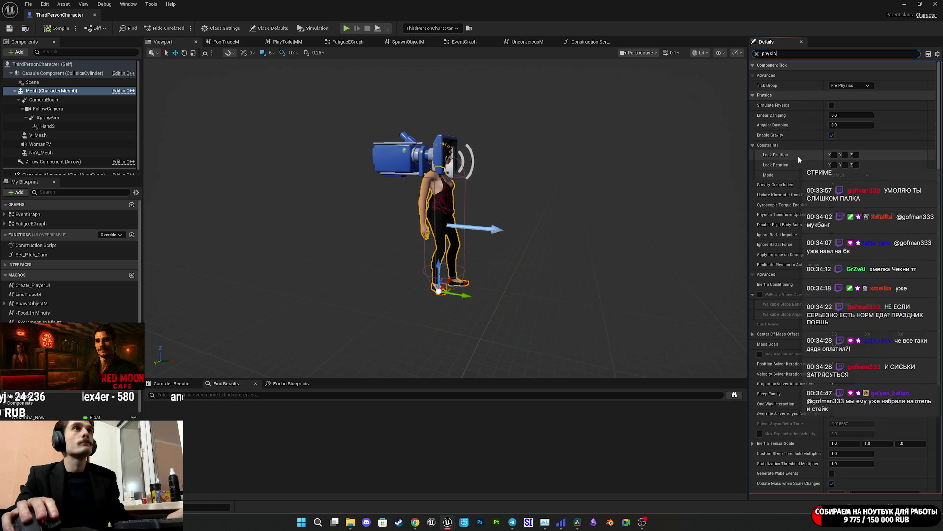
pyautogui.scroll(-3, 798, 156)
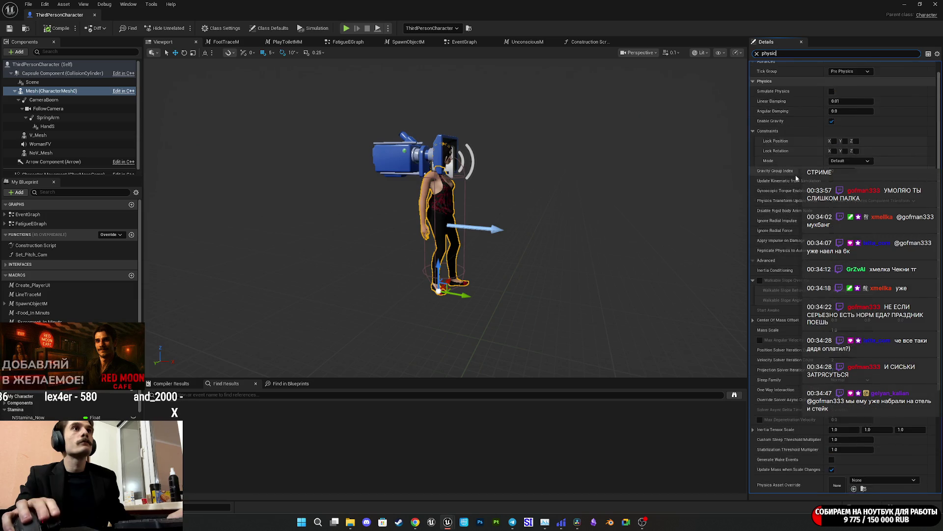
pyautogui.scroll(3, 796, 177)
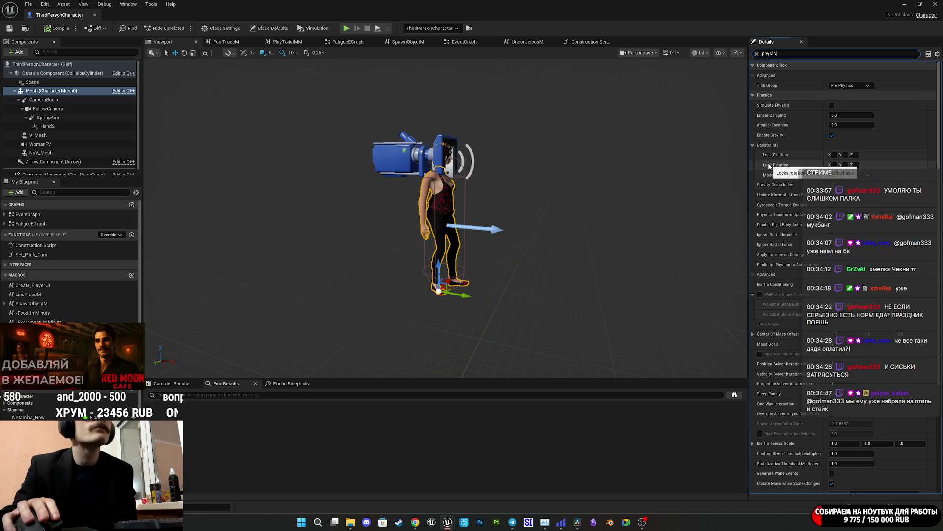
pyautogui.scroll(-5, 825, 267)
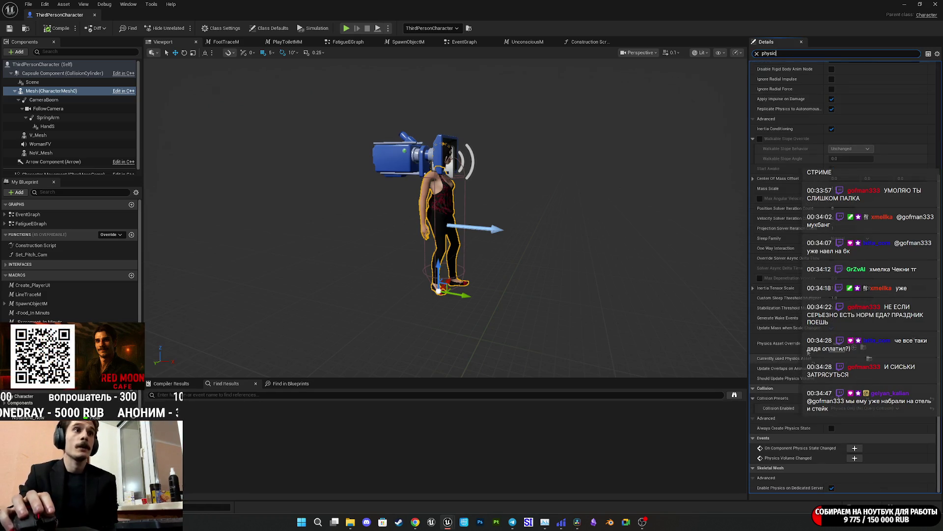
# Clear the property search and change the Mesh's collision object type
pyautogui.click(756, 54)
pyautogui.scroll(-10, 789, 238)
pyautogui.scroll(-10, 789, 238)
pyautogui.scroll(5, 788, 238)
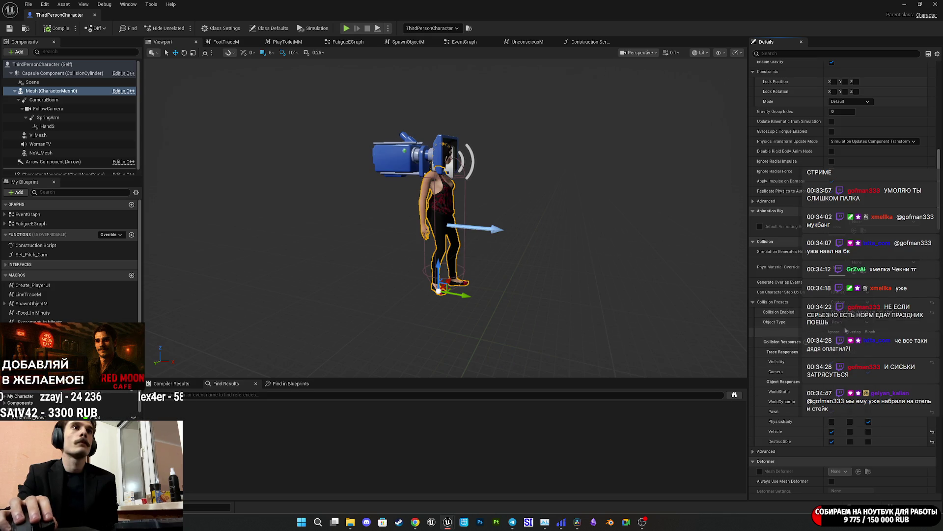
pyautogui.click(845, 322)
pyautogui.click(851, 344)
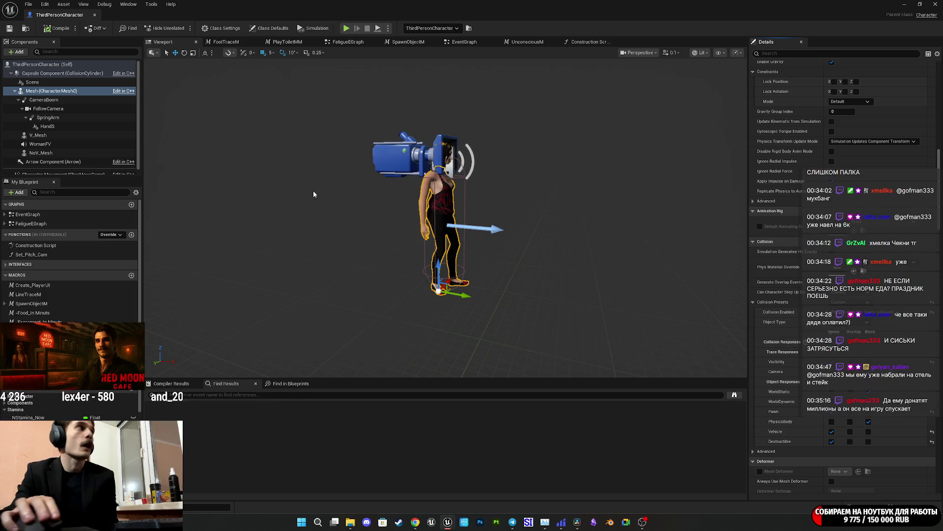
# Inspect V_Mesh and NoV_Mesh properties, then return to the character Mesh component
pyautogui.click(48, 136)
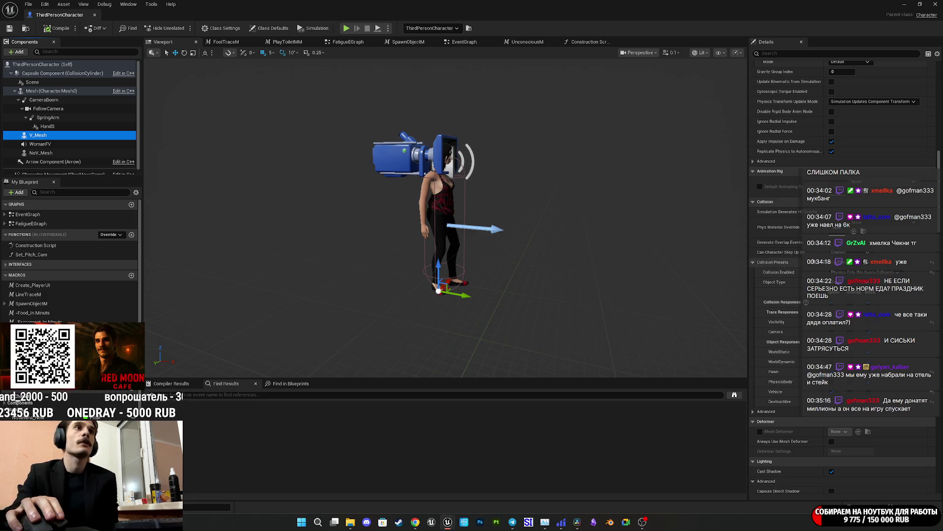
pyautogui.scroll(-5, 787, 252)
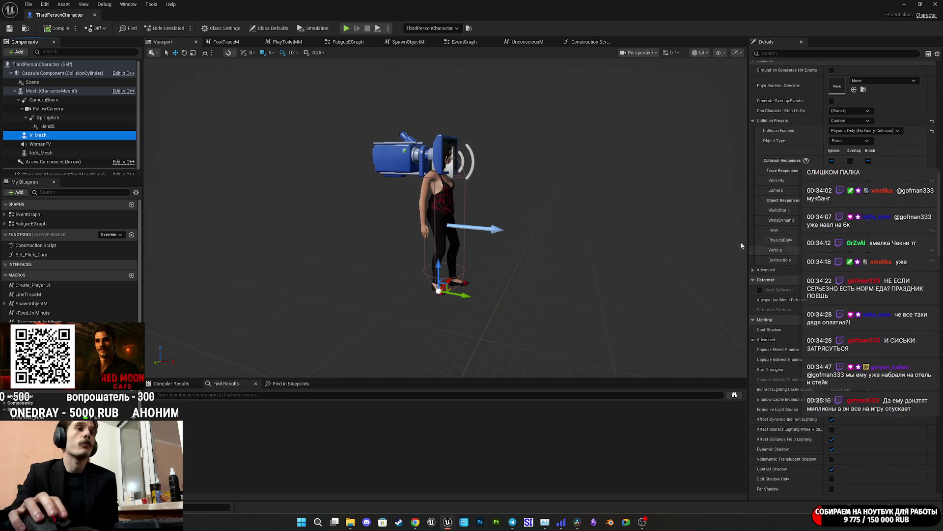
pyautogui.scroll(-1, 57, 146)
pyautogui.click(58, 147)
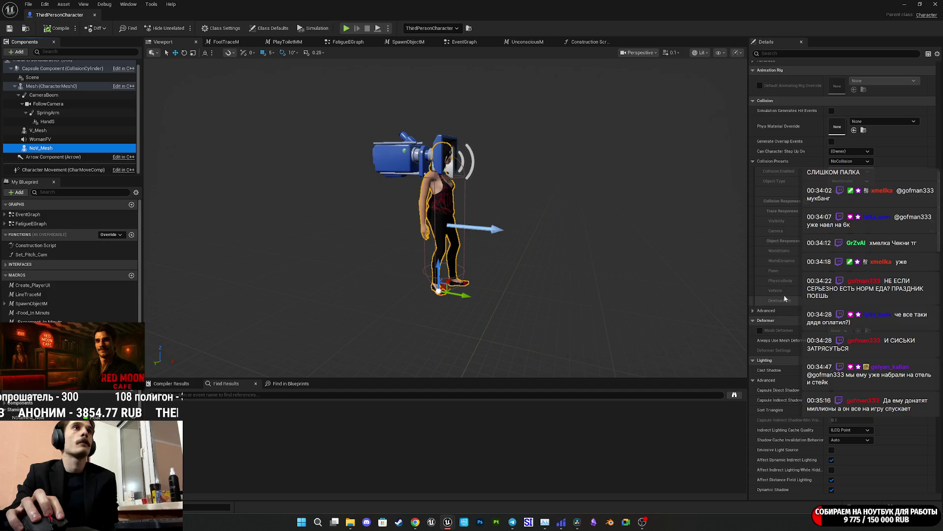
pyautogui.click(49, 86)
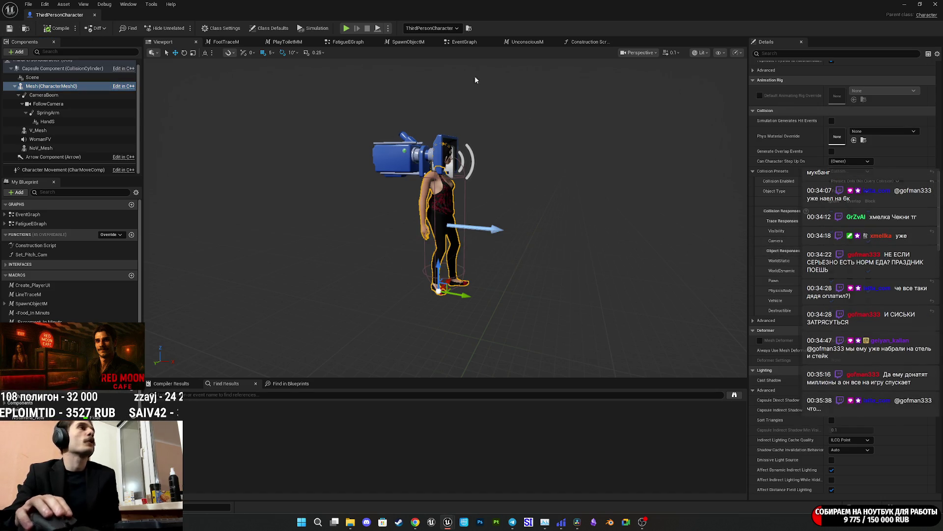
# Run another short playtest of the apartment level and return to the ThirdPersonCharacter Blueprint
pyautogui.click(904, 4)
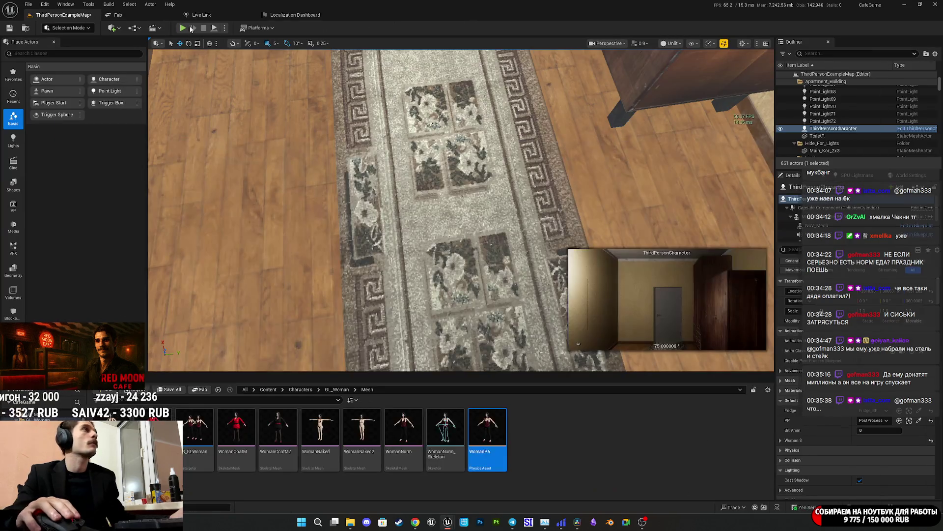
pyautogui.hotkey('alt', 'p')
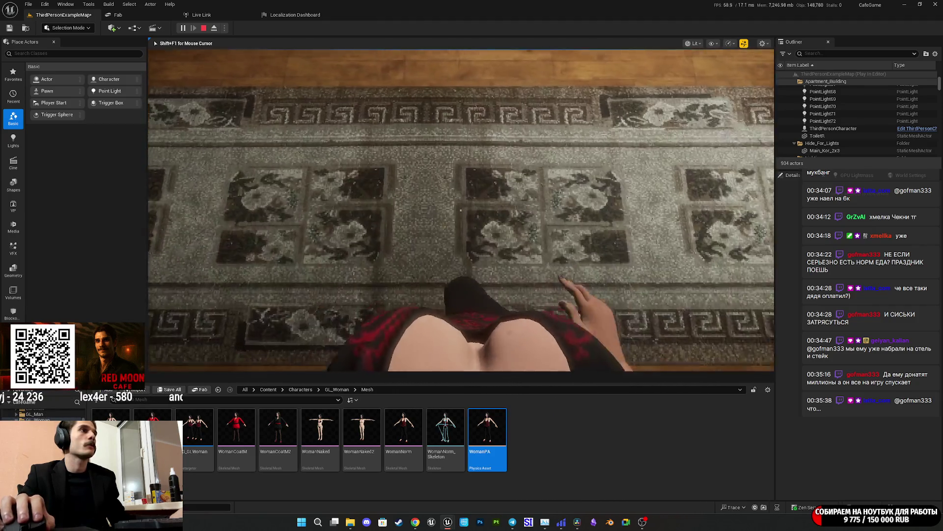
pyautogui.press('Escape')
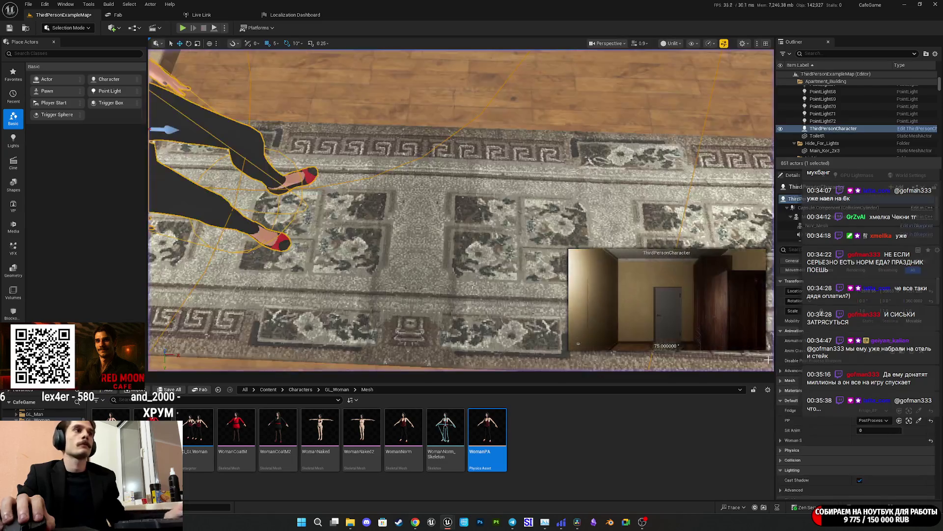
pyautogui.moveTo(448, 521)
pyautogui.click(486, 469)
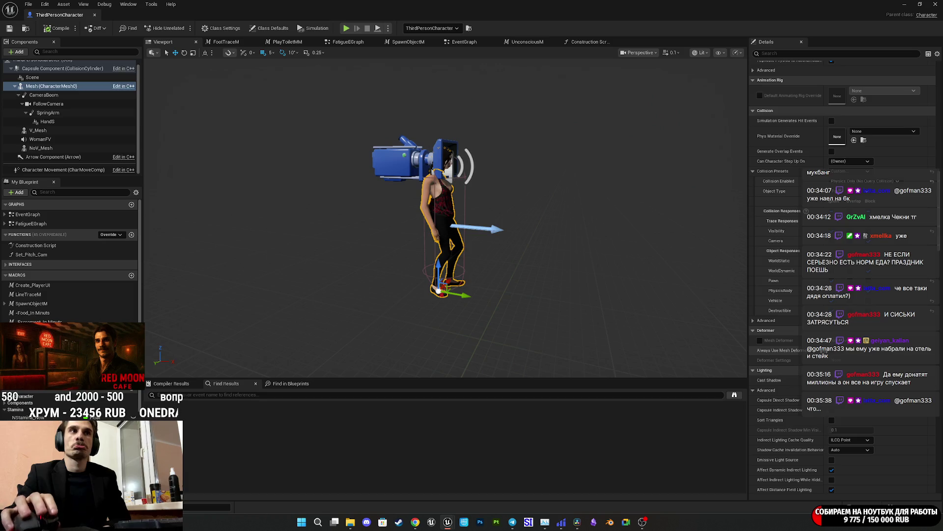
# Pick a different Collision Enabled mode for the Mesh, save, and minimize the Blueprint editor
pyautogui.scroll(5, 800, 329)
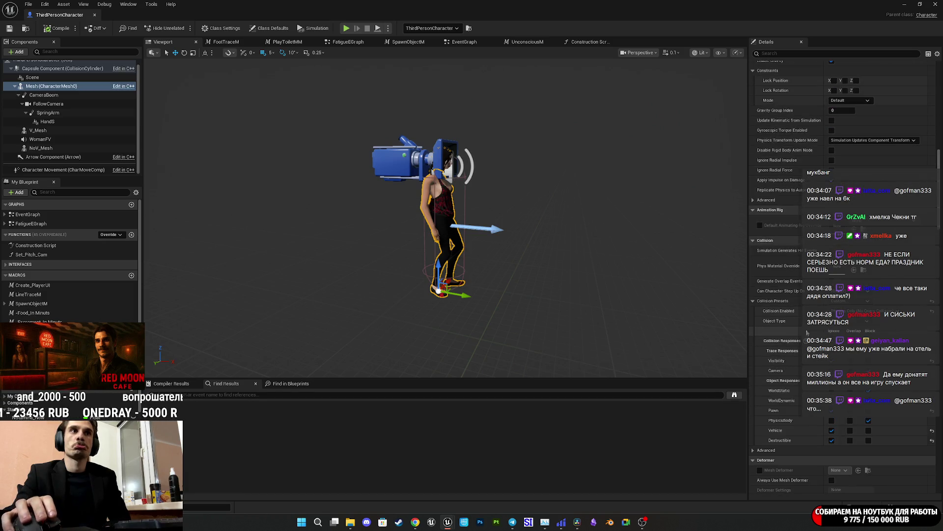
pyautogui.click(861, 314)
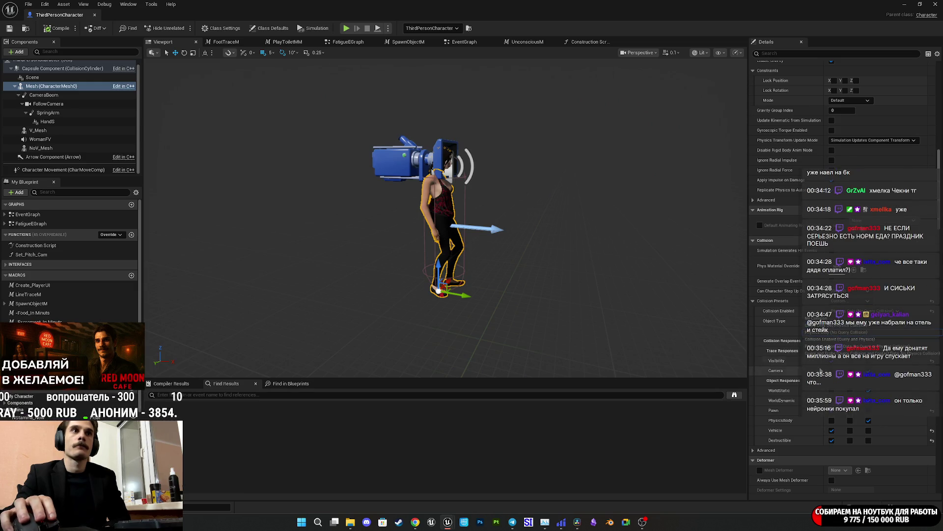
pyautogui.click(848, 347)
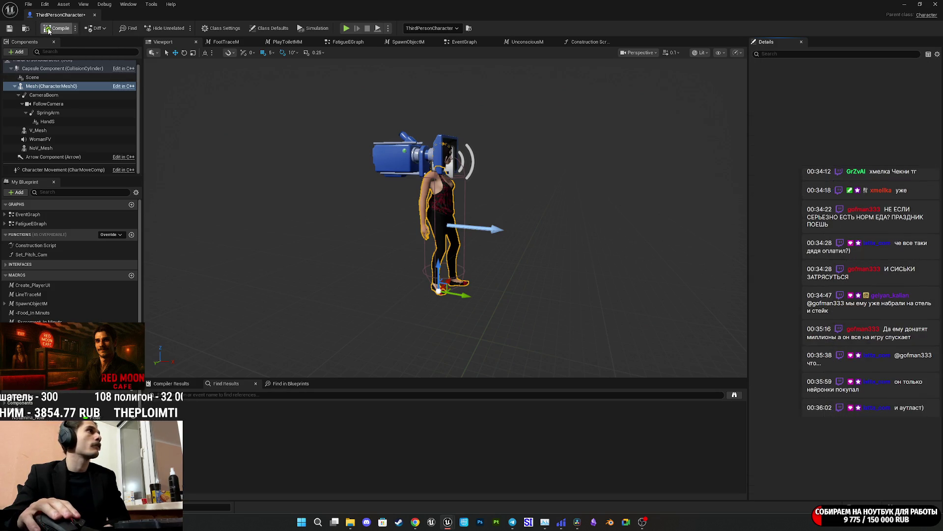
pyautogui.click(10, 29)
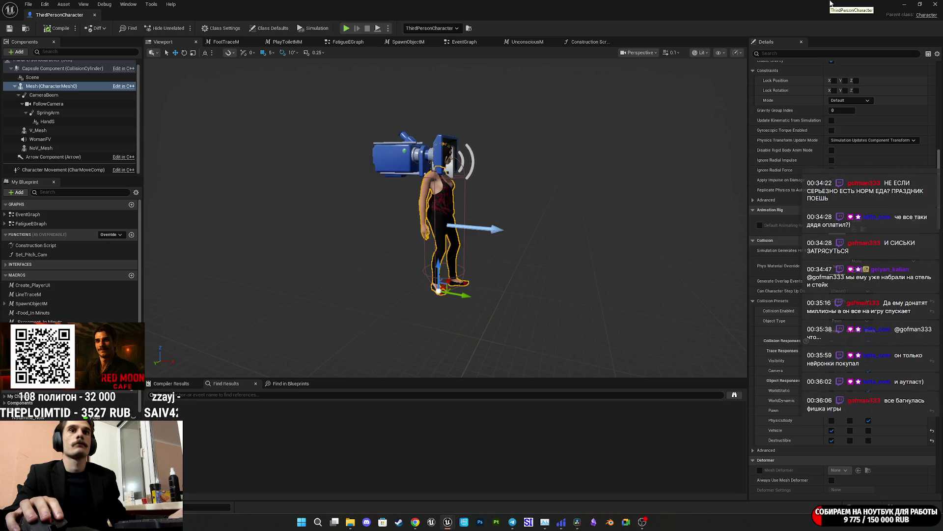
pyautogui.click(903, 4)
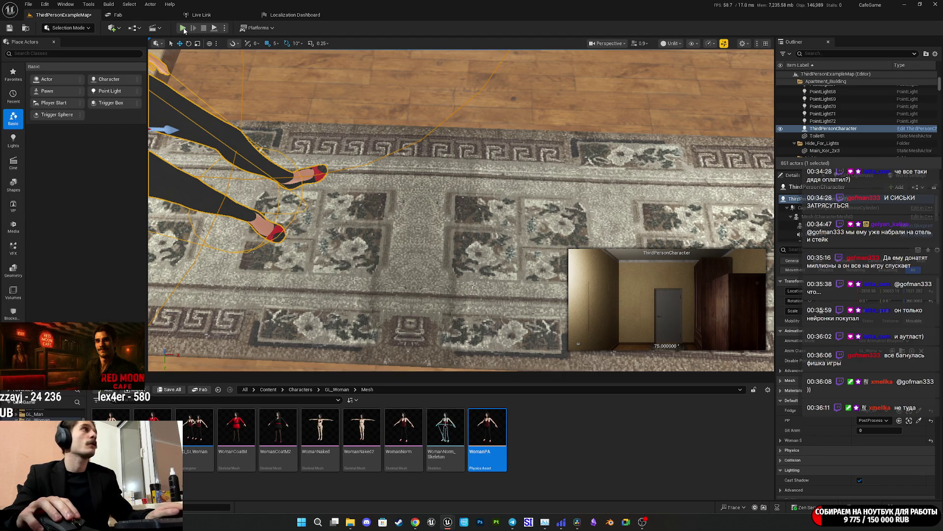
# Run a full-screen playtest of ThirdPersonExampleMap, then reopen the ThirdPersonCharacter Blueprint
pyautogui.hotkey('alt', 'p')
pyautogui.press('F11')
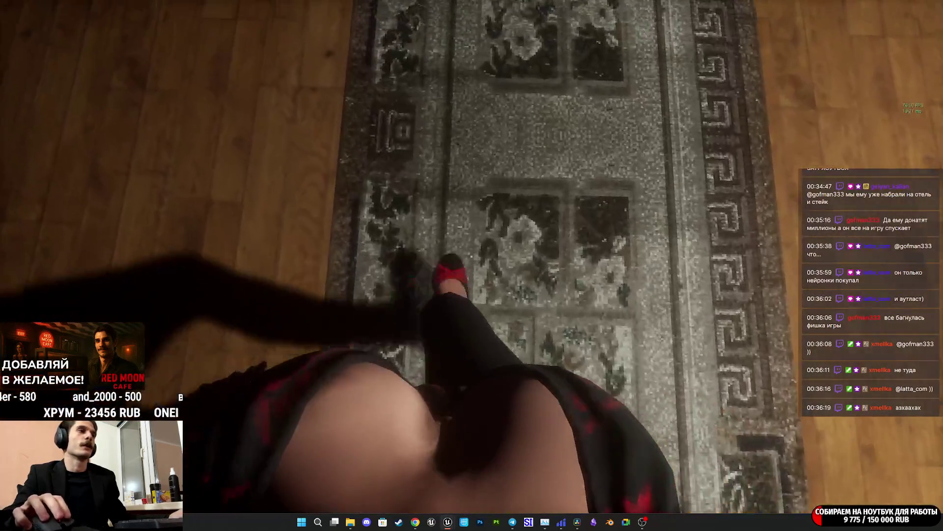
pyautogui.press('Escape')
pyautogui.press('F11')
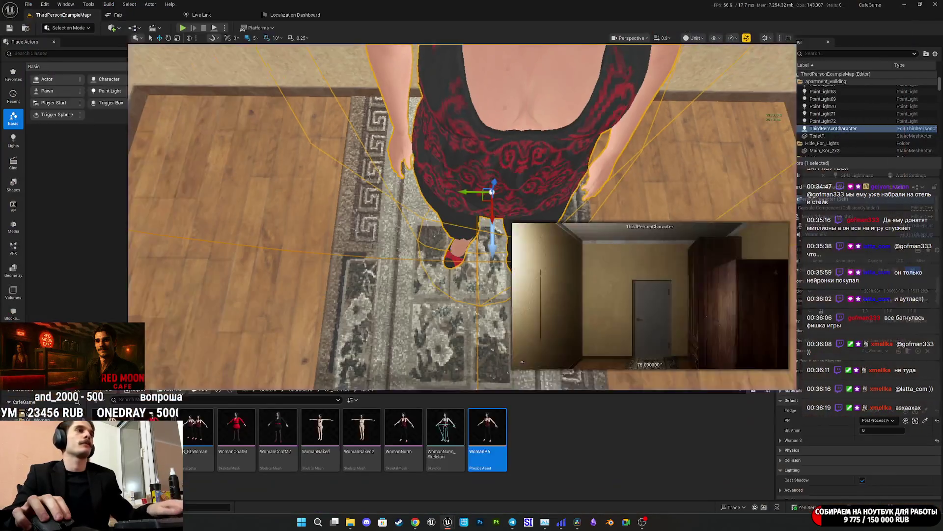
pyautogui.moveTo(448, 522)
pyautogui.click(490, 485)
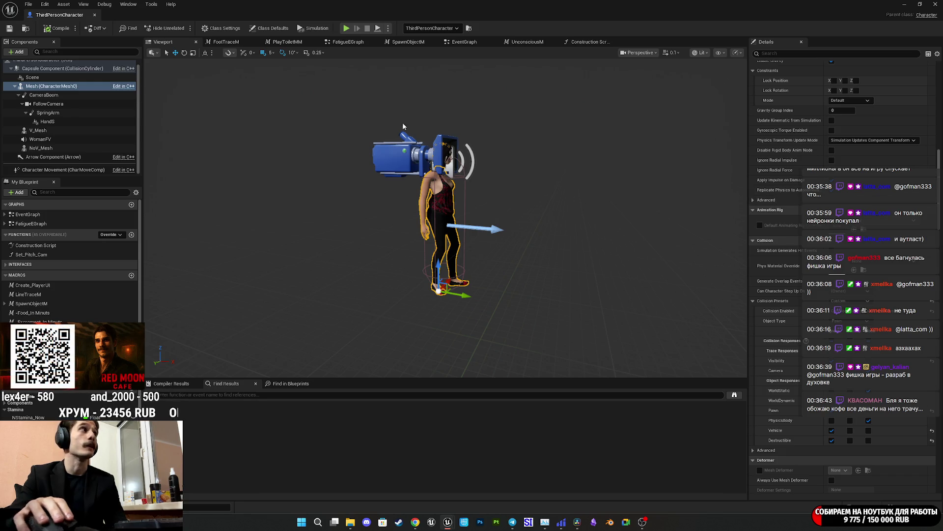
# Choose Collision Enabled (Query and Physics) for the Mesh and save ThirdPersonCharacter
pyautogui.click(833, 313)
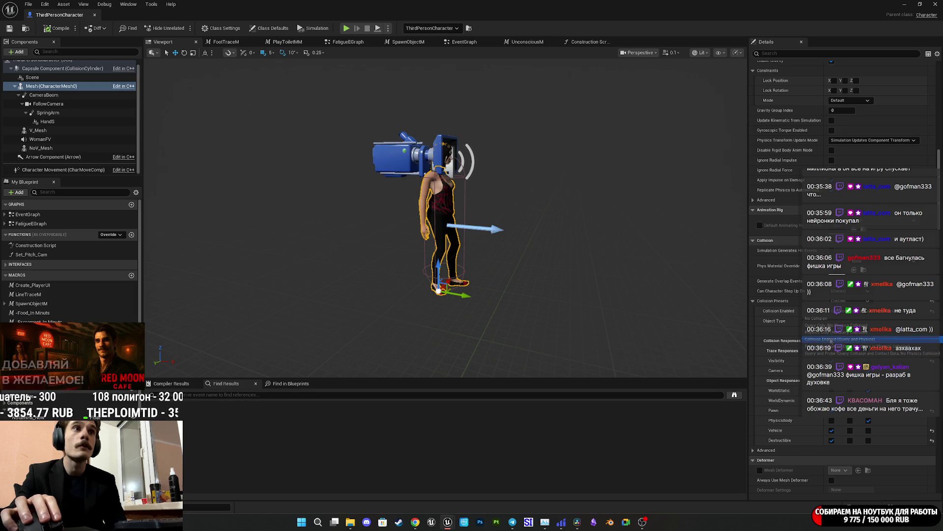
pyautogui.click(818, 340)
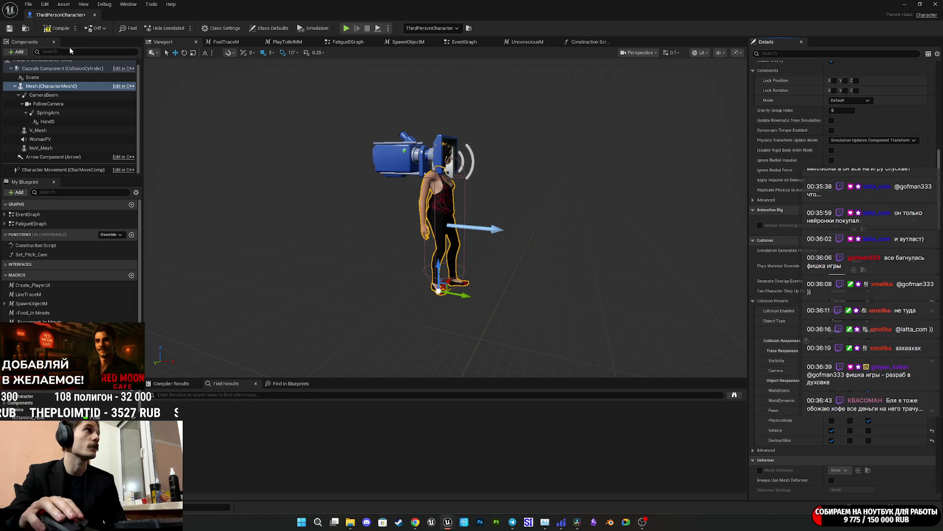
pyautogui.click(9, 29)
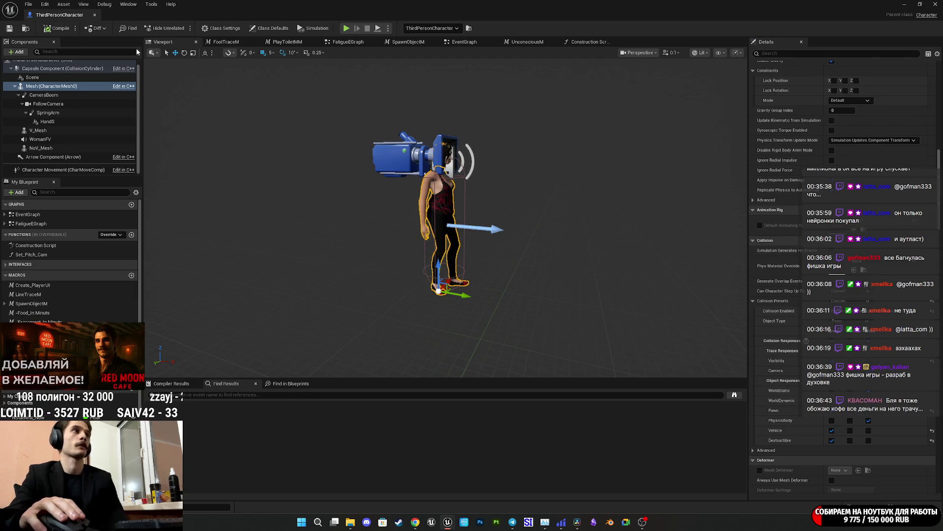
pyautogui.scroll(1, 58, 97)
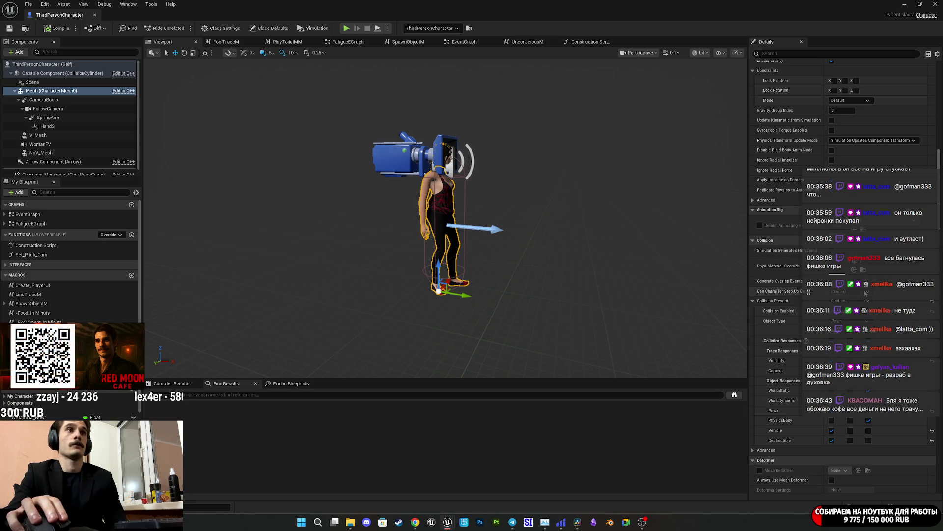
# Review V_Mesh's collision options, keeping Physics Transform Update Mode at Simulation Updates Component Transform
pyautogui.click(47, 135)
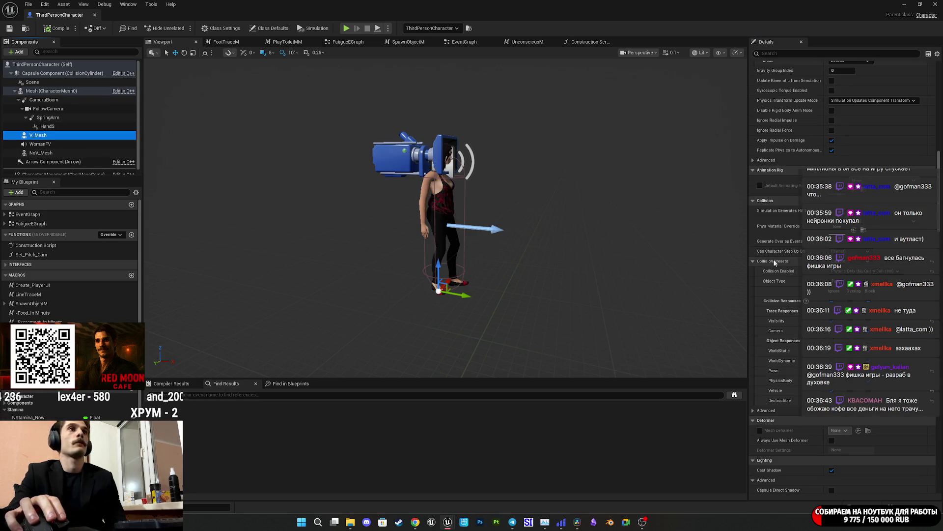
pyautogui.click(752, 261)
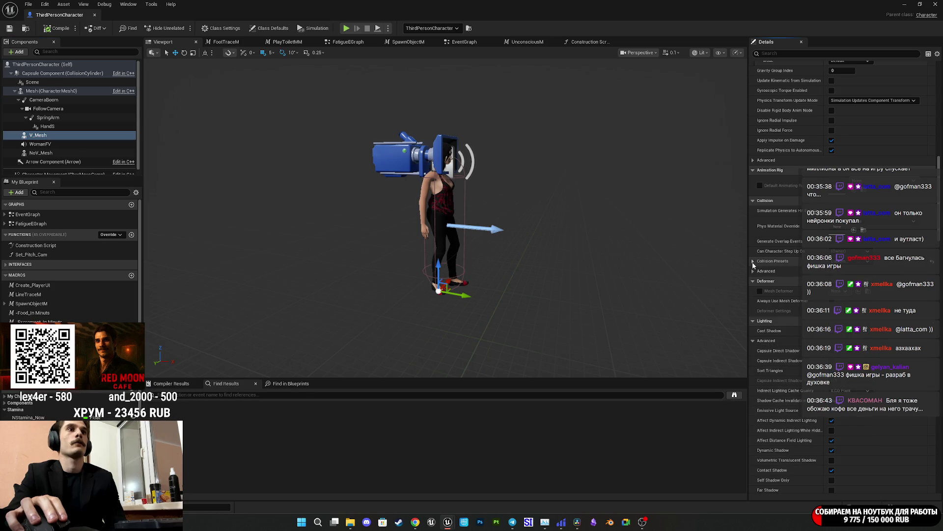
pyautogui.scroll(-5, 751, 258)
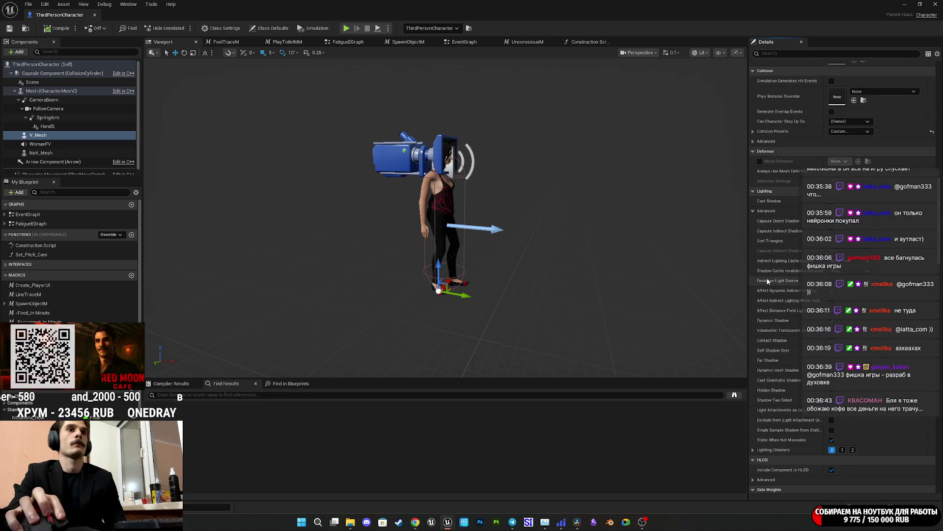
pyautogui.scroll(8, 767, 281)
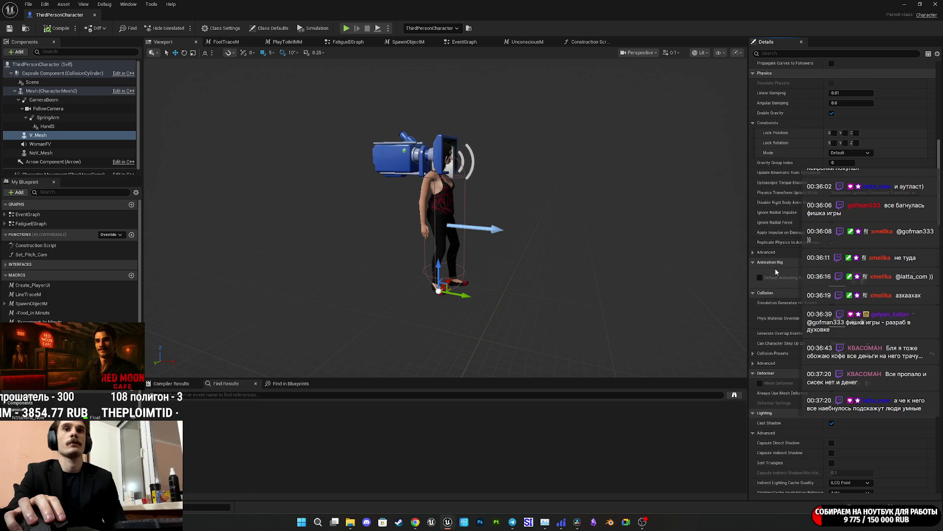
pyautogui.scroll(3, 780, 322)
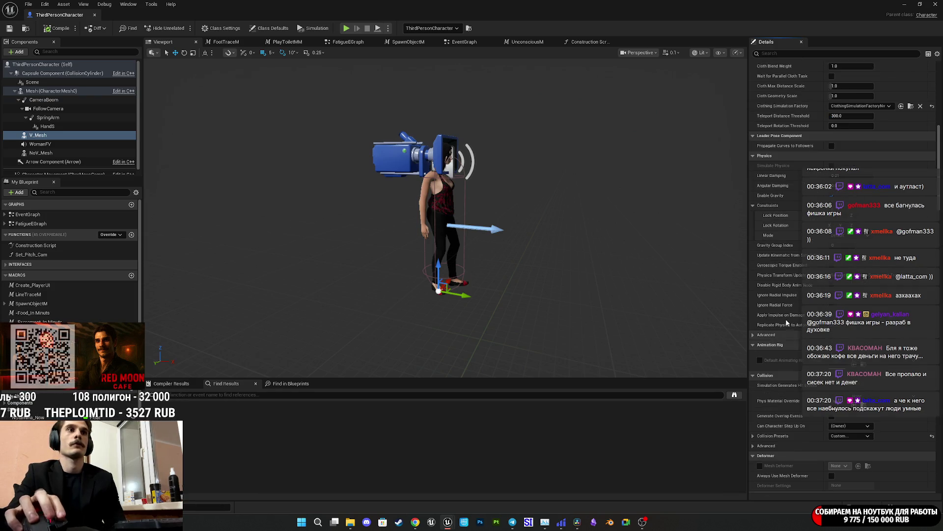
pyautogui.click(753, 445)
pyautogui.scroll(-2, 754, 446)
pyautogui.click(754, 398)
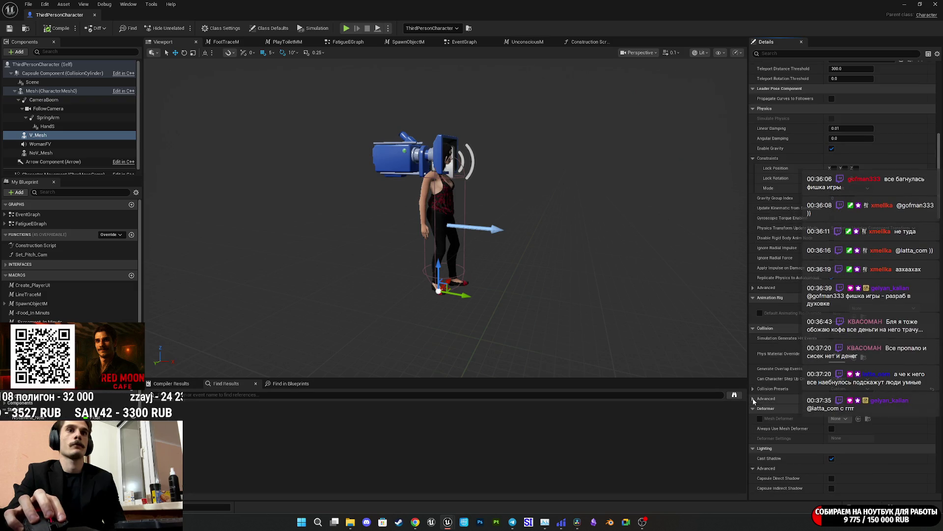
pyautogui.scroll(5, 751, 410)
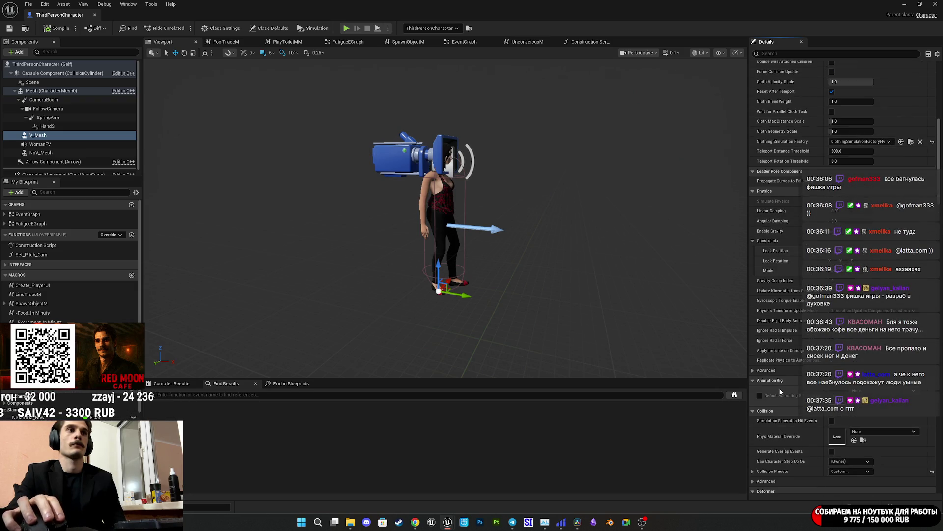
pyautogui.scroll(2, 782, 389)
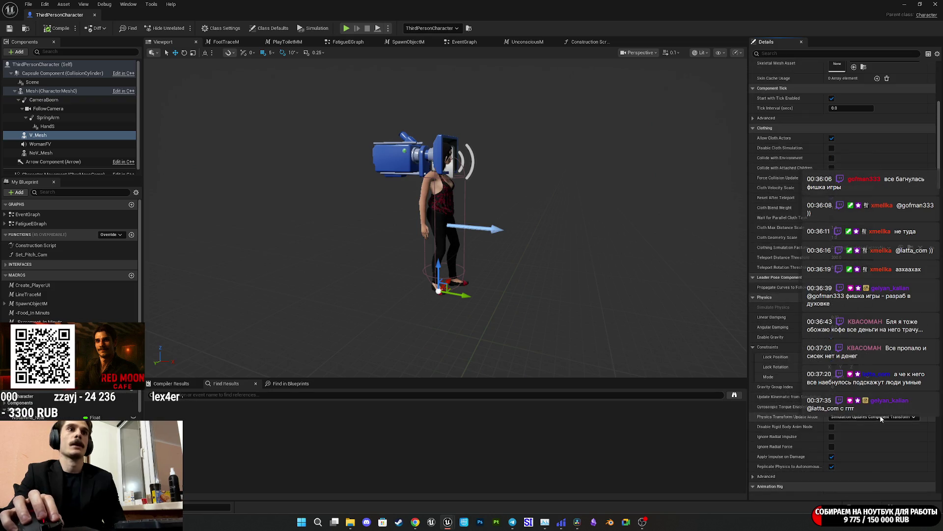
pyautogui.click(859, 417)
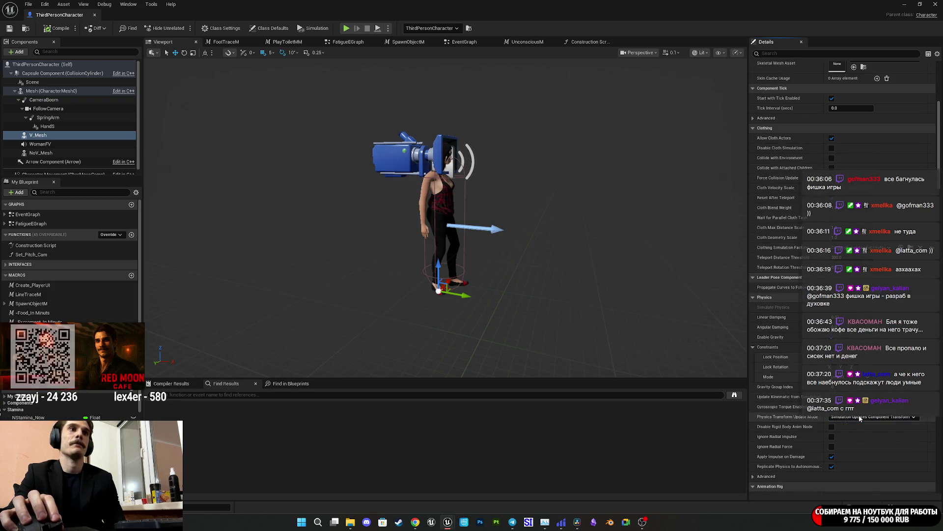
pyautogui.click(849, 415)
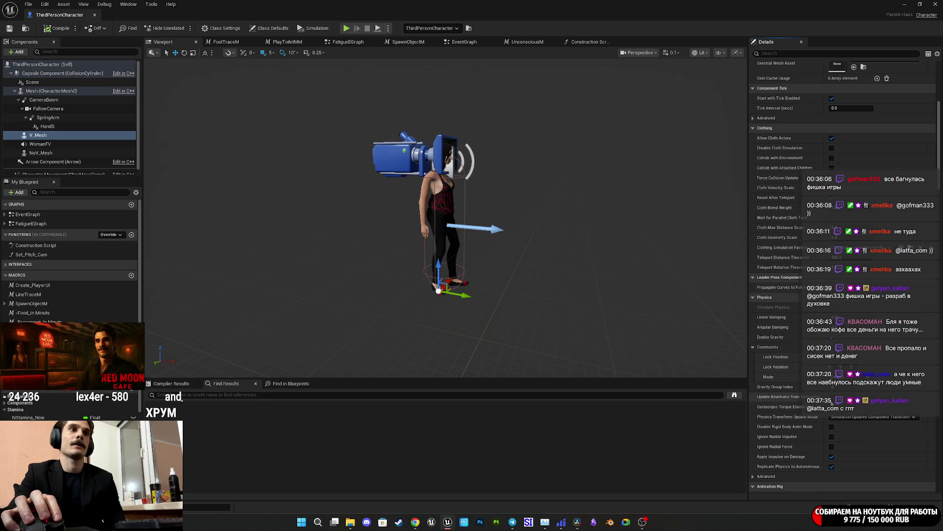
pyautogui.click(45, 92)
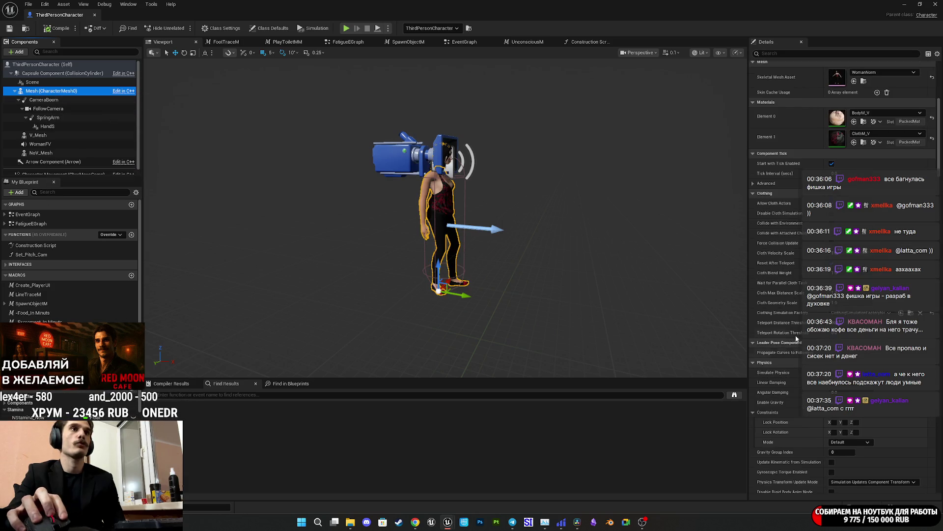
pyautogui.scroll(2, 790, 294)
pyautogui.scroll(2, 790, 294)
pyautogui.scroll(-5, 790, 294)
pyautogui.scroll(-4, 790, 294)
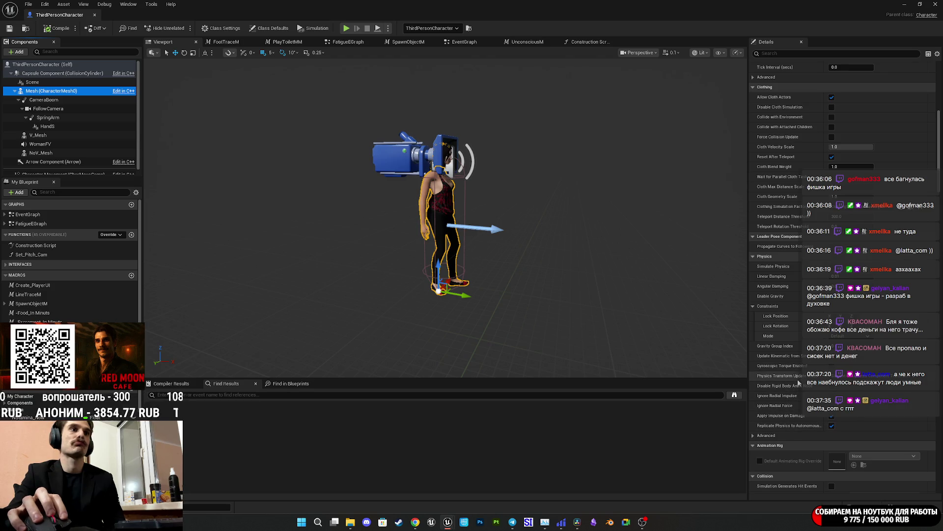
pyautogui.scroll(8, 797, 379)
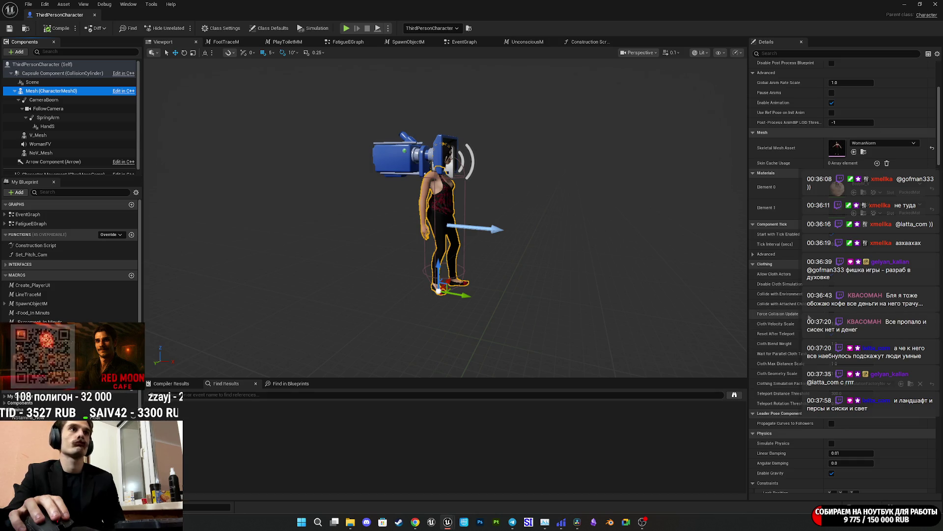
pyautogui.scroll(3, 804, 310)
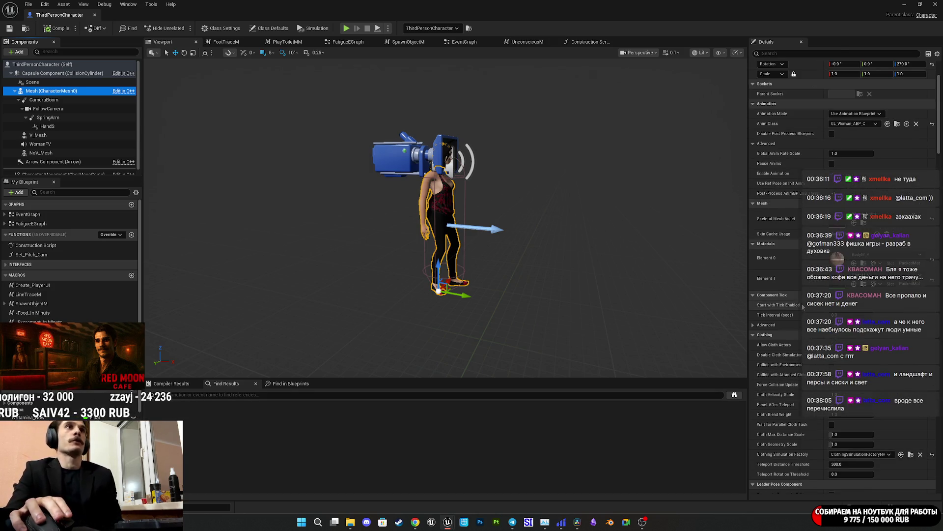
pyautogui.scroll(-6, 778, 282)
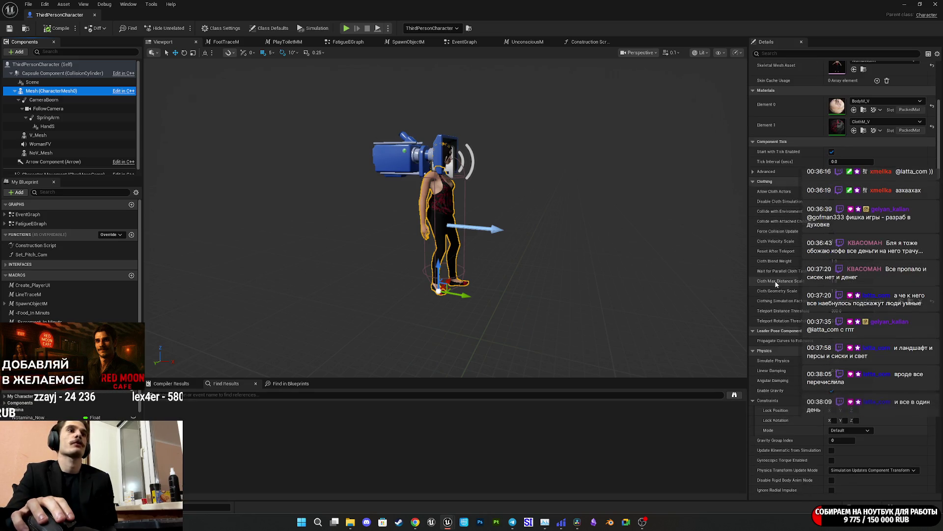
pyautogui.scroll(-3, 776, 283)
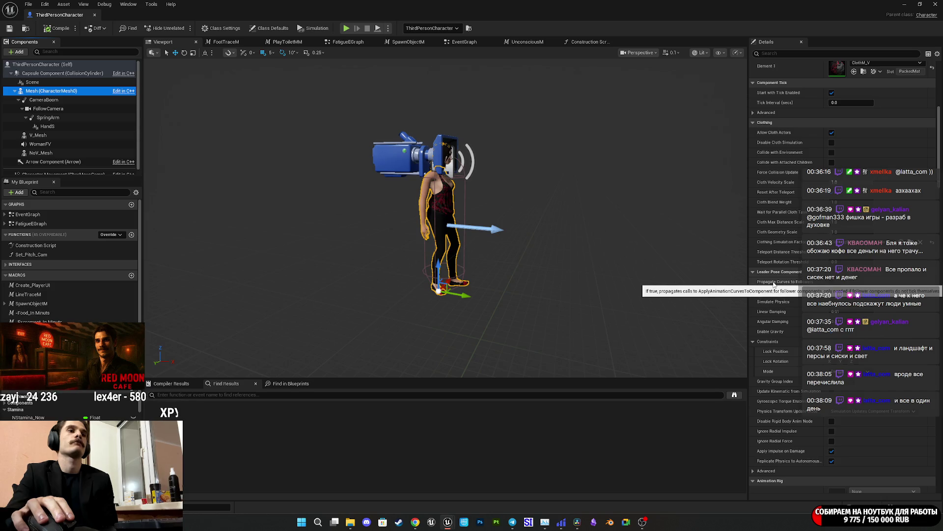
pyautogui.scroll(-2, 774, 284)
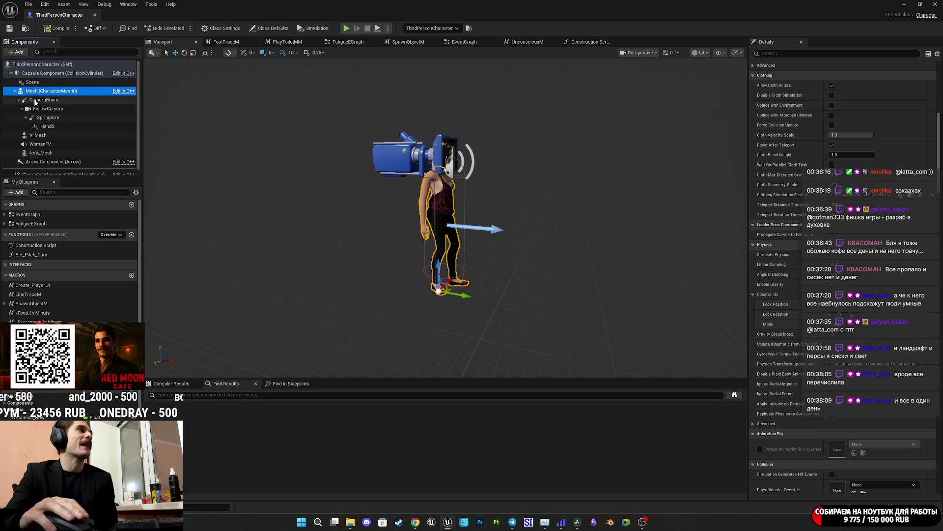
pyautogui.click(42, 136)
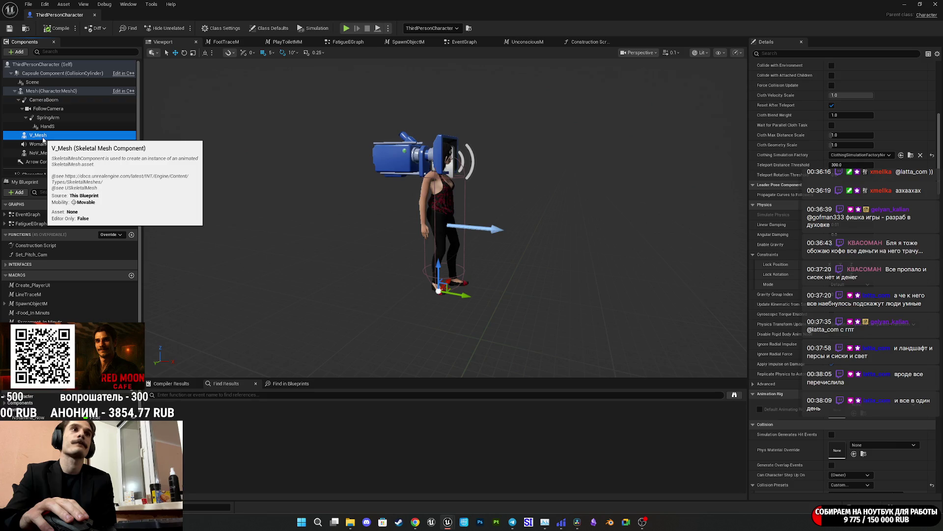
# Add Mesh (CharacterMesh0) to the V_Mesh selection, review shared settings, and collapse Clothing
pyautogui.scroll(-5, 805, 321)
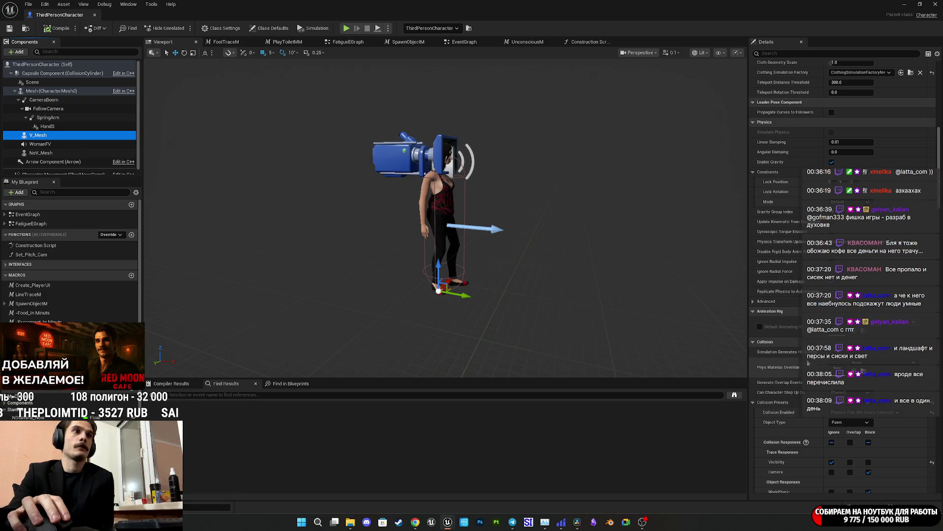
pyautogui.scroll(-5, 771, 344)
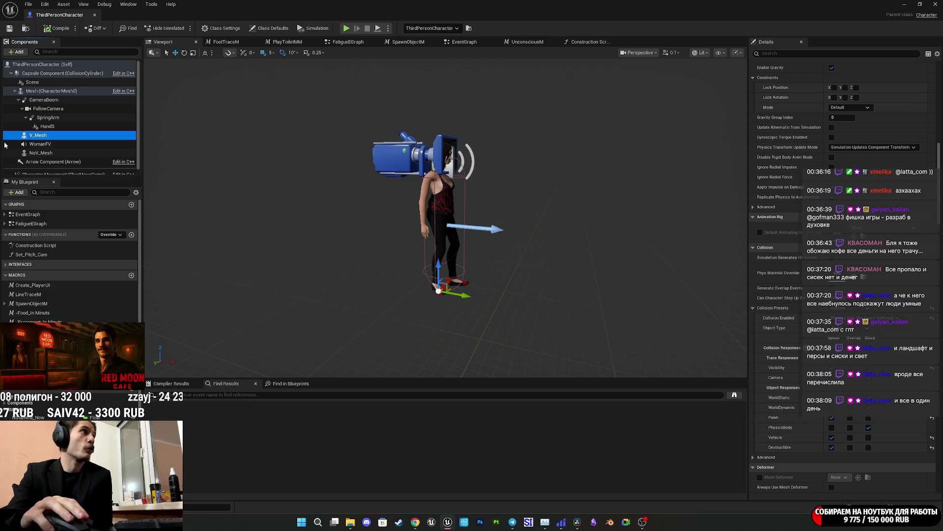
pyautogui.keyDown('ctrl'); pyautogui.click(49, 91); pyautogui.keyUp('ctrl')
pyautogui.scroll(10, 795, 294)
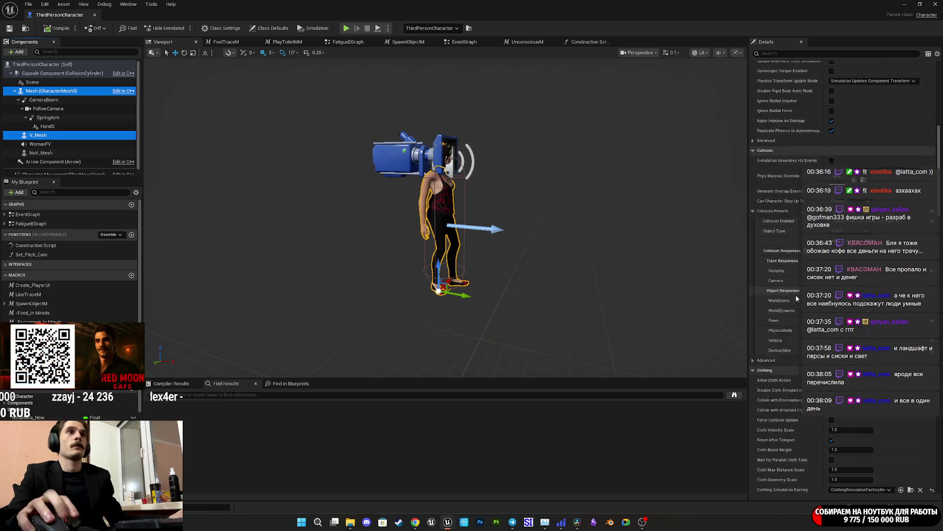
pyautogui.scroll(6, 827, 395)
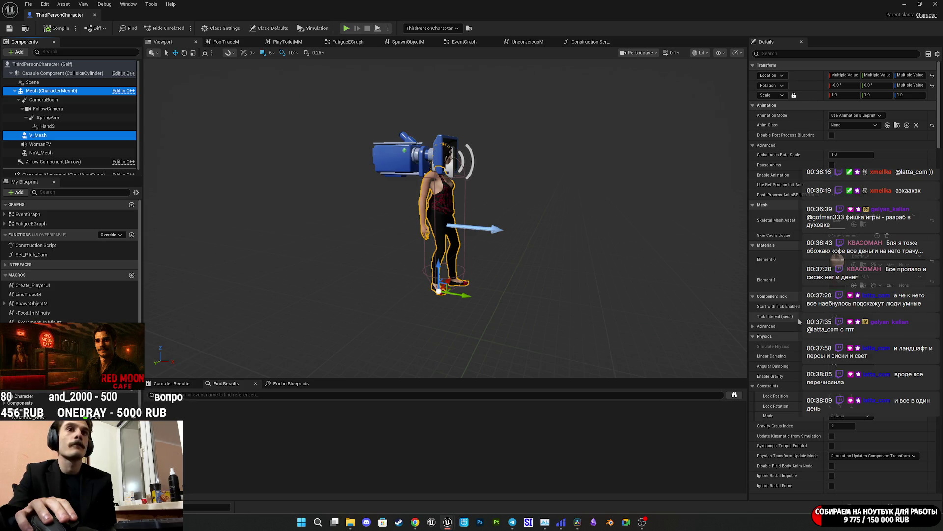
pyautogui.scroll(-4, 796, 317)
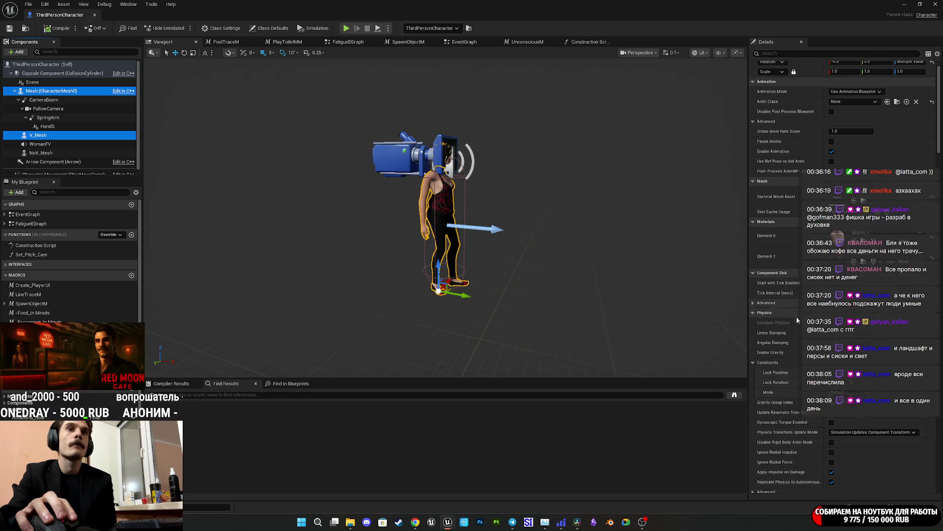
pyautogui.scroll(4, 797, 318)
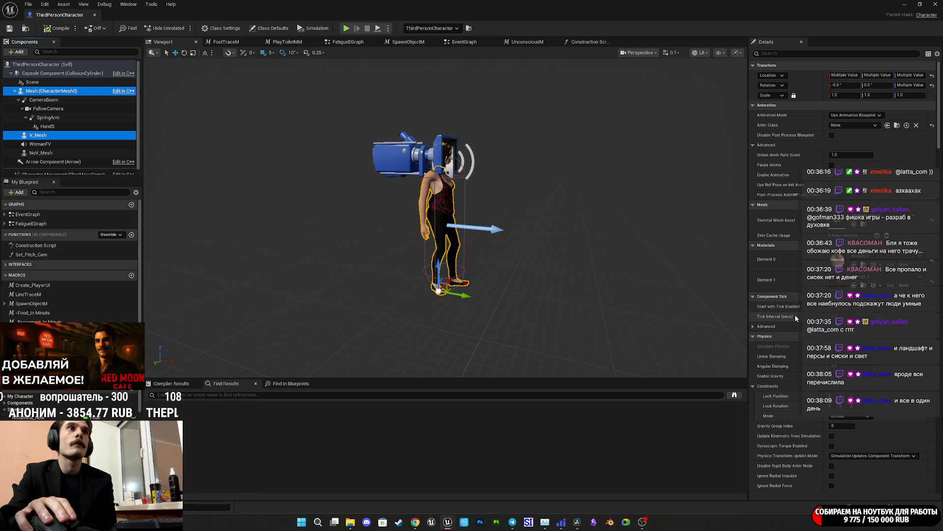
pyautogui.scroll(-14, 796, 318)
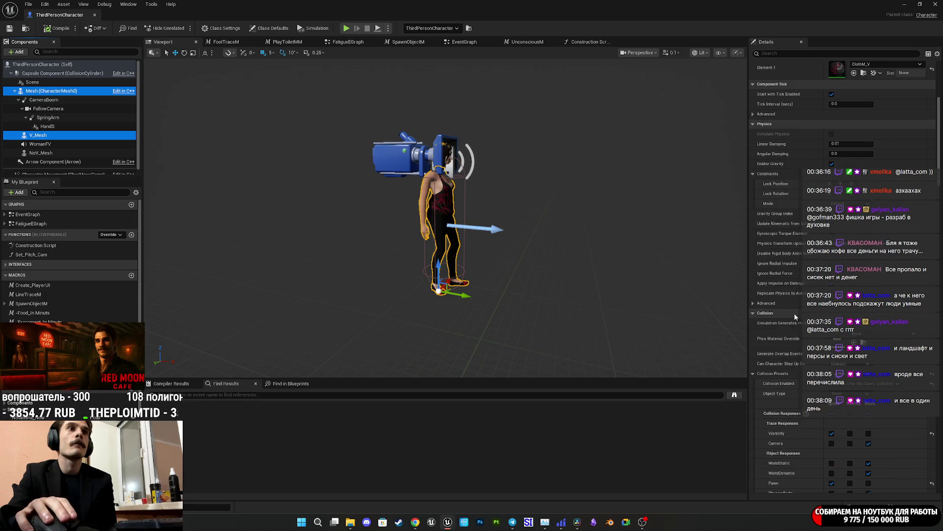
pyautogui.scroll(-10, 796, 317)
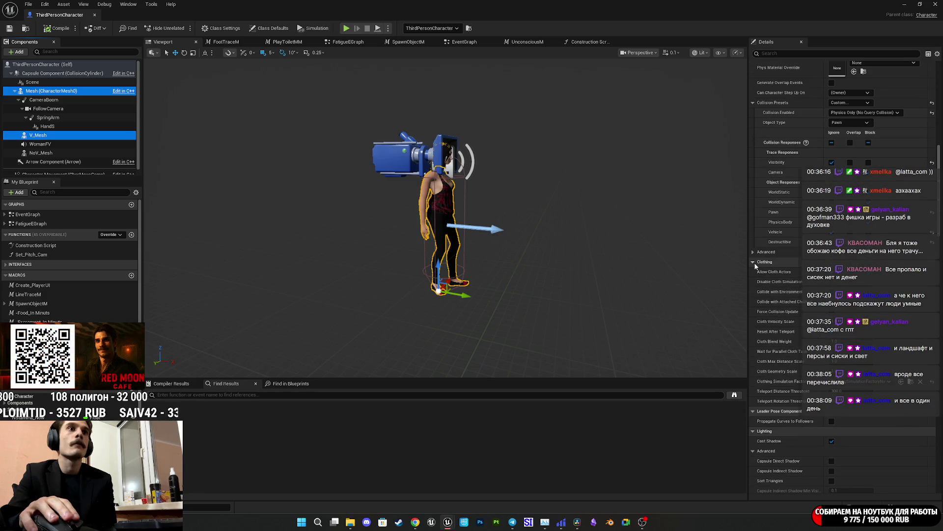
pyautogui.click(754, 262)
# Scroll through the shared details, then inspect V_Mesh and NoV_Mesh individually
pyautogui.scroll(-4, 776, 314)
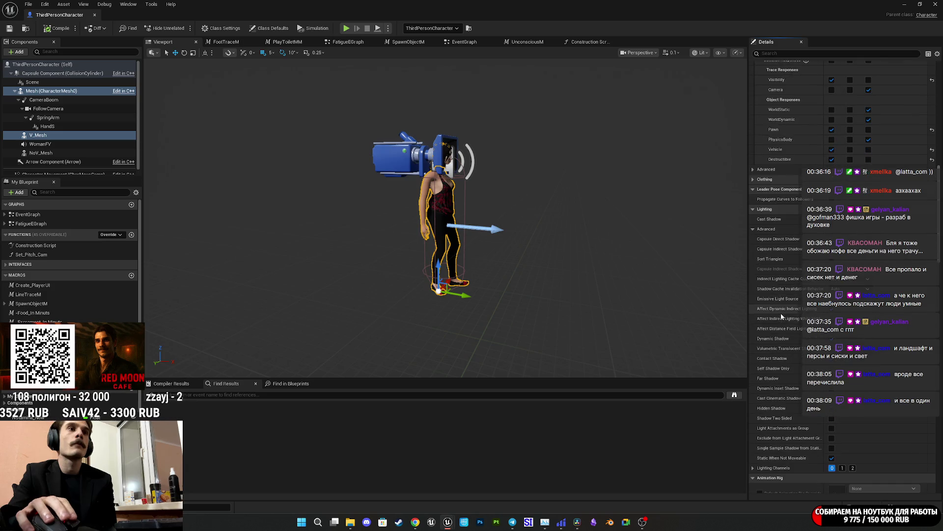
pyautogui.scroll(-1, 782, 316)
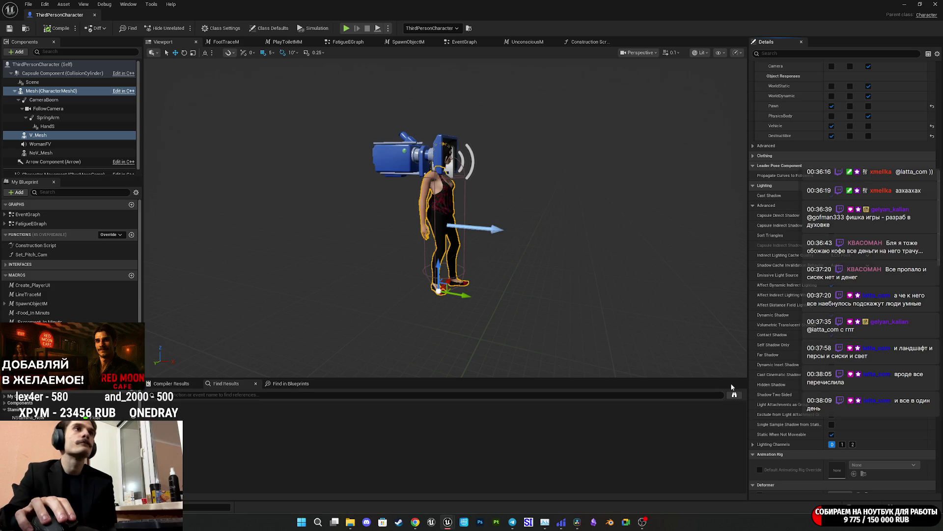
pyautogui.scroll(-10, 781, 339)
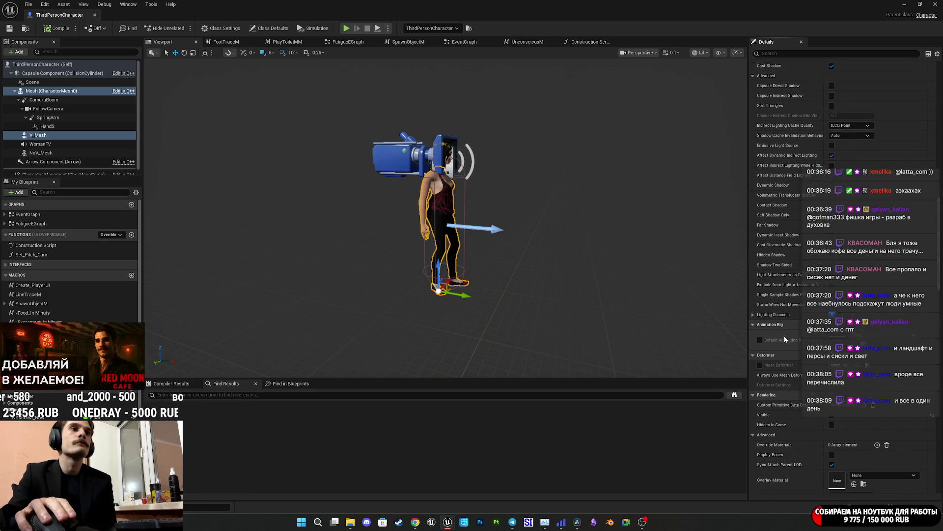
pyautogui.scroll(-2, 785, 331)
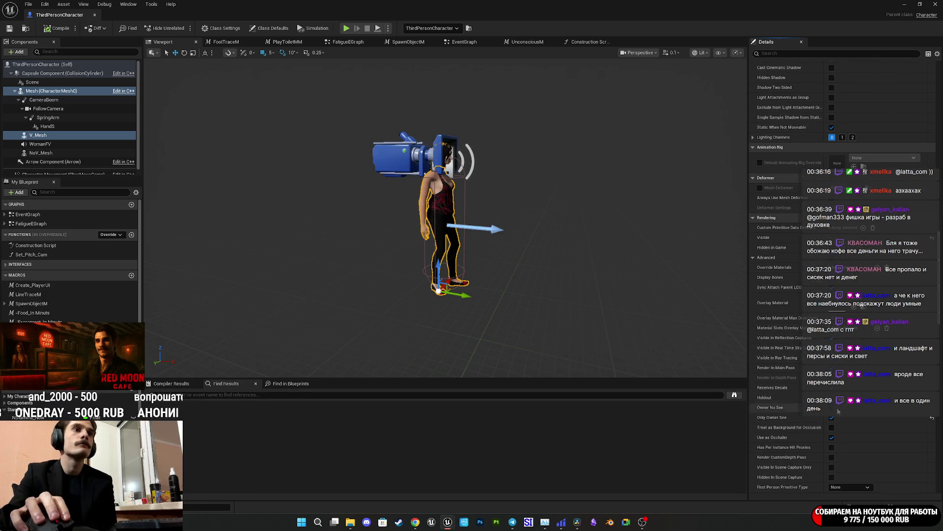
pyautogui.scroll(-2, 806, 417)
pyautogui.scroll(-15, 806, 418)
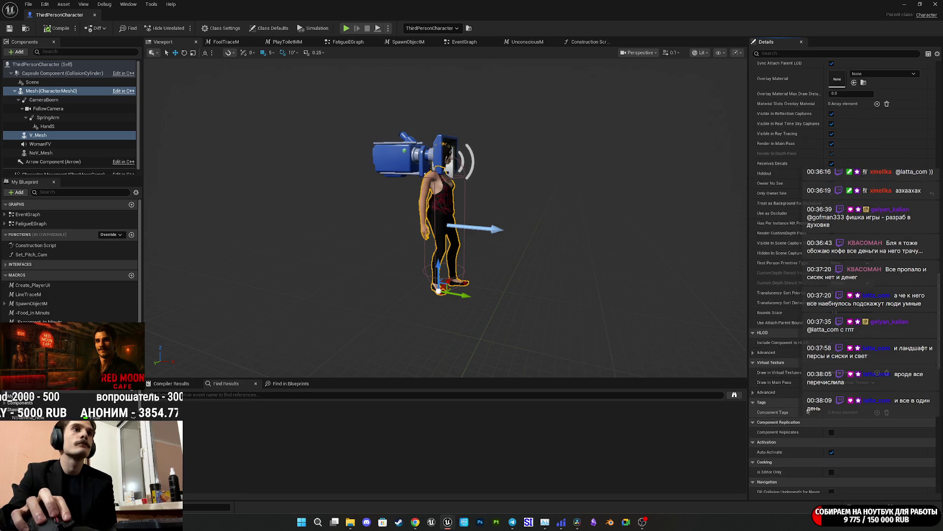
pyautogui.scroll(-7, 808, 403)
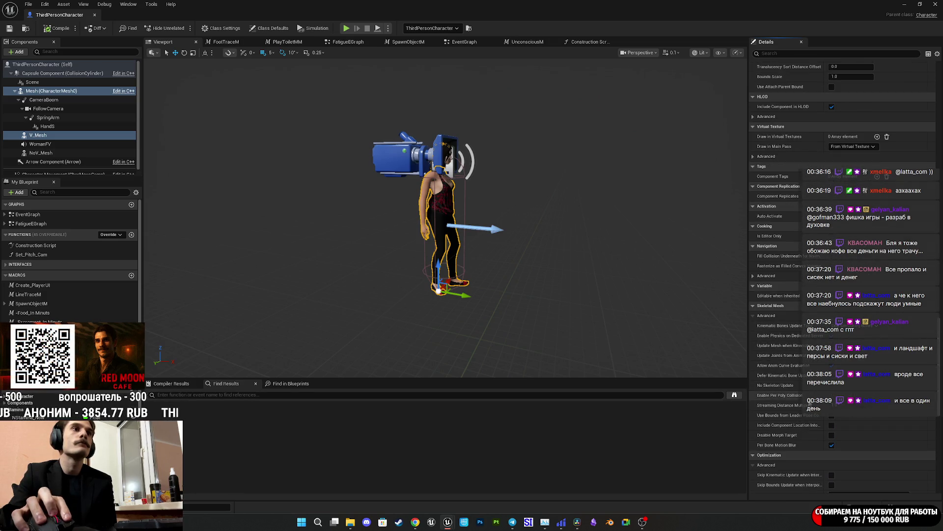
pyautogui.scroll(-13, 811, 399)
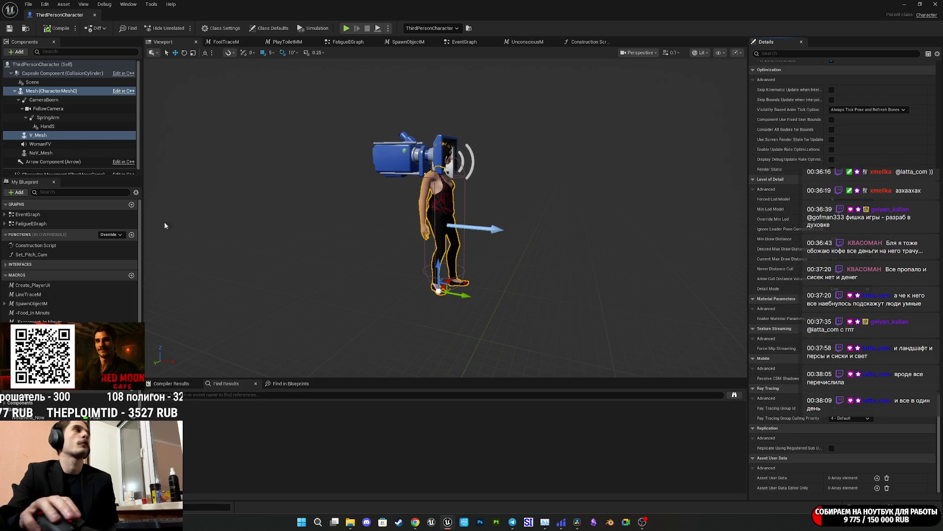
pyautogui.click(81, 135)
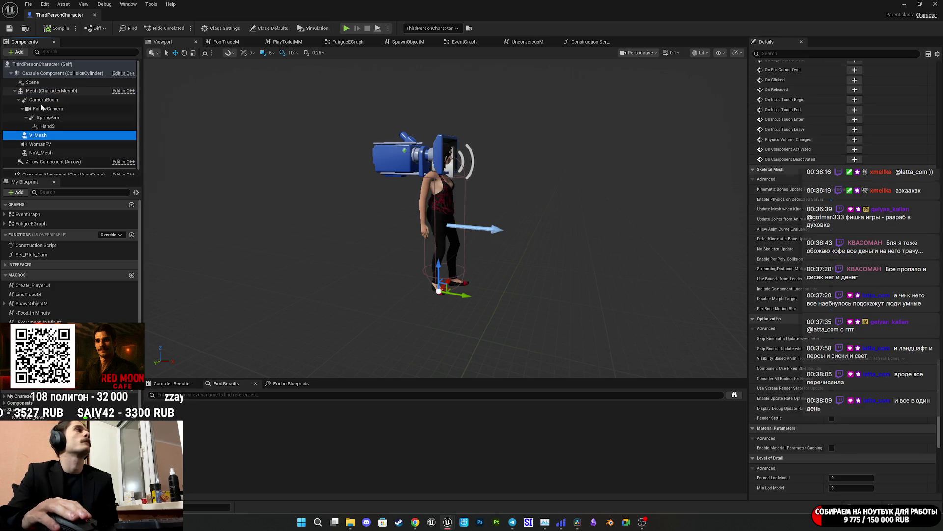
pyautogui.click(52, 153)
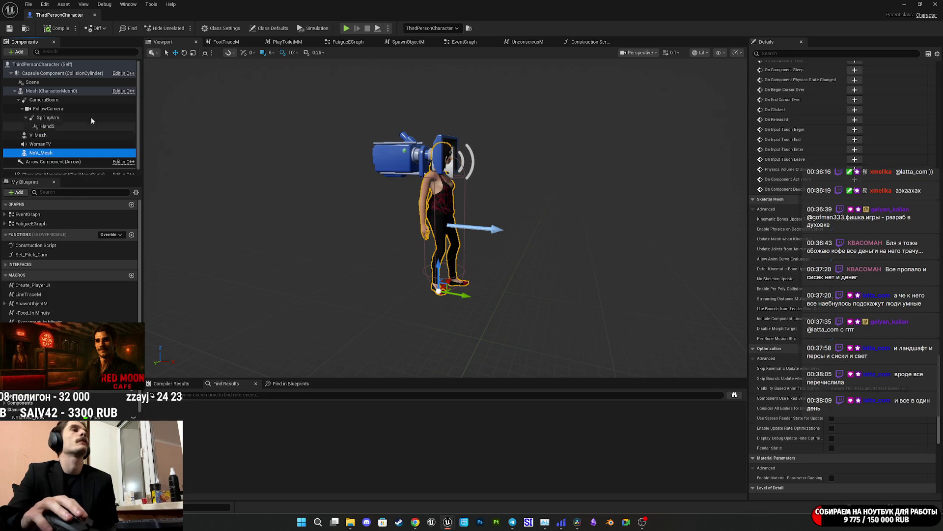
# Return to Mesh (CharacterMesh0) and scroll down through its rendering, LOD and ray tracing settings
pyautogui.click(34, 93)
pyautogui.scroll(-20, 784, 304)
pyautogui.scroll(-10, 783, 299)
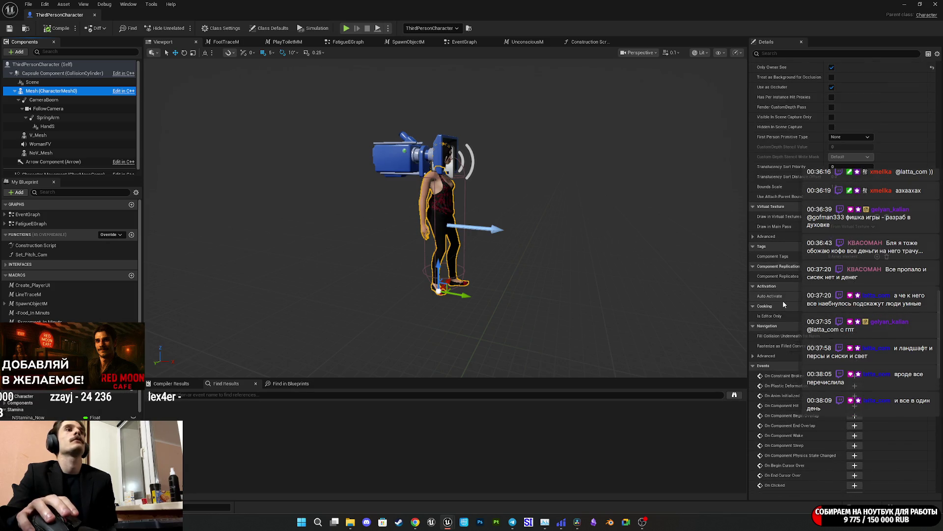
pyautogui.scroll(-10, 785, 300)
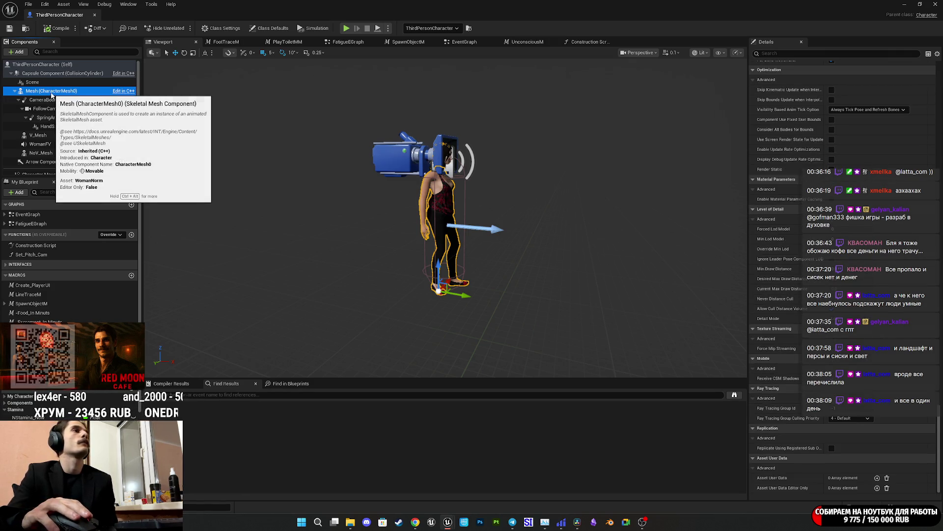
# Save, select Mesh (CharacterMesh0), and filter its Details with the search 'upda'
pyautogui.click(9, 28)
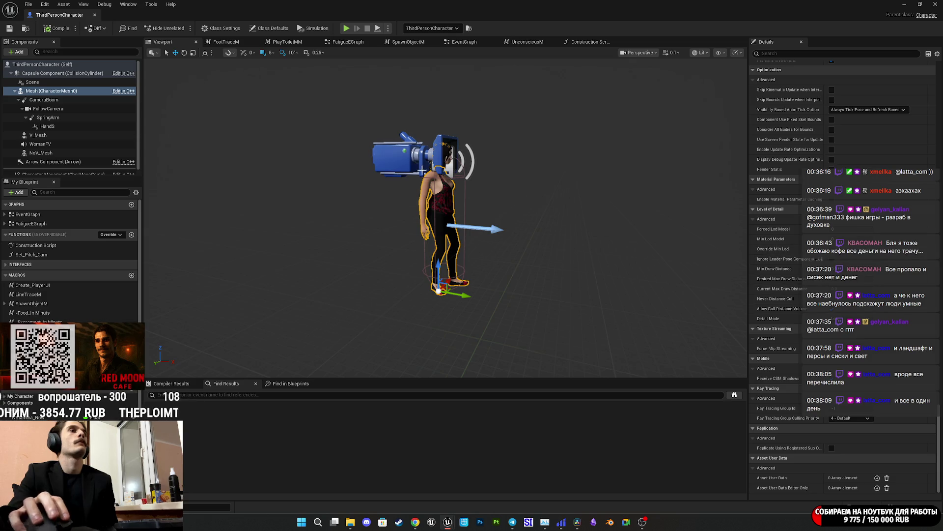
pyautogui.click(37, 91)
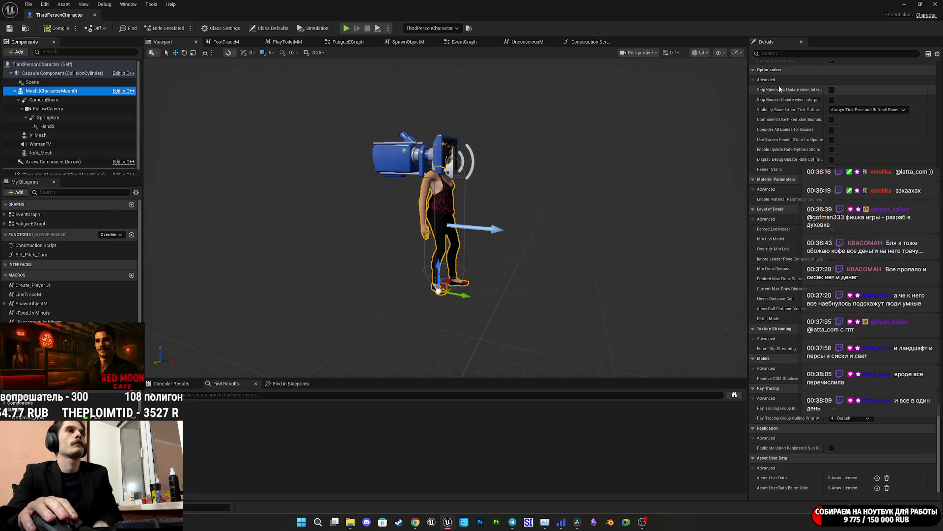
pyautogui.click(770, 53)
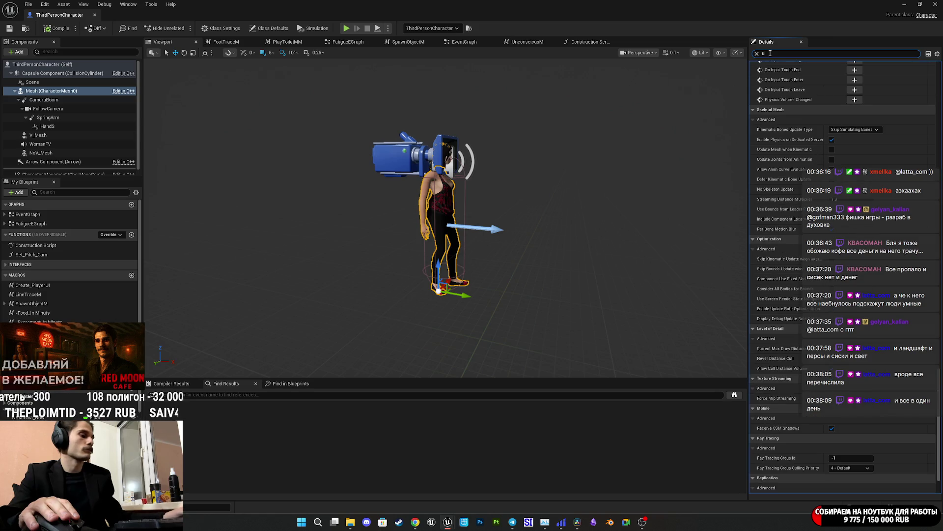
pyautogui.write('pda')
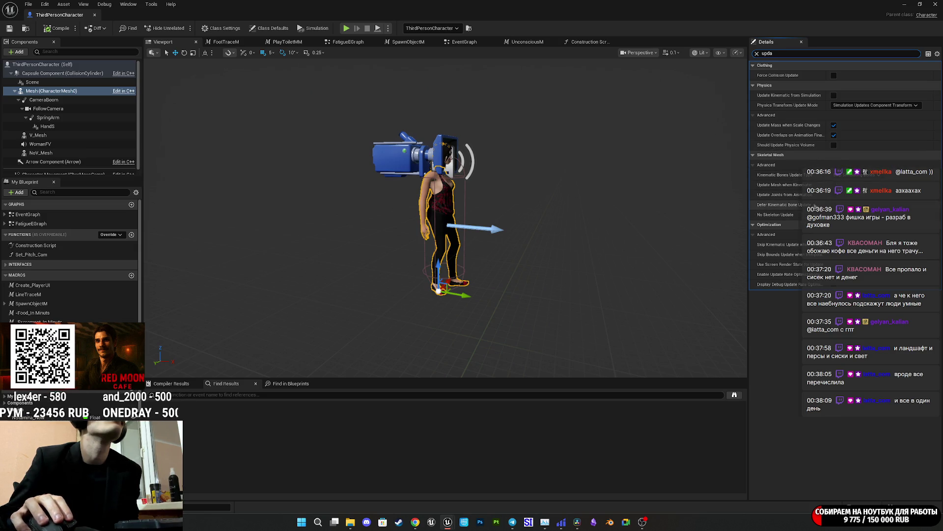
# Clear the Details filter and inspect the advanced Component Tick options and tick group choices
pyautogui.click(757, 53)
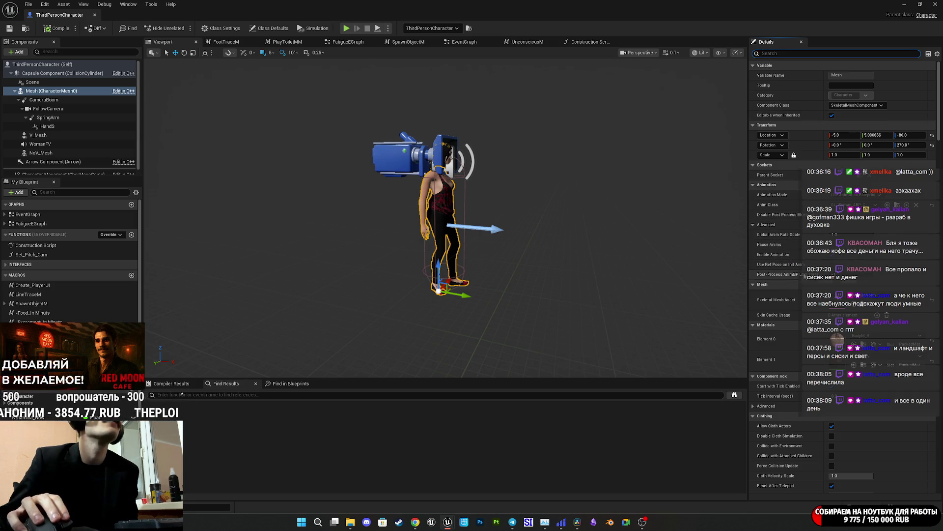
pyautogui.scroll(-2, 786, 254)
pyautogui.scroll(-2, 786, 254)
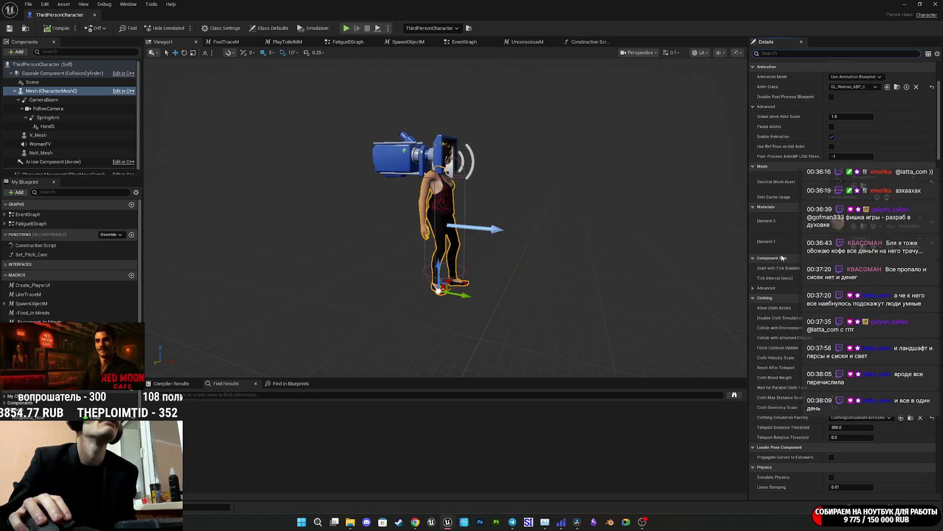
pyautogui.click(754, 288)
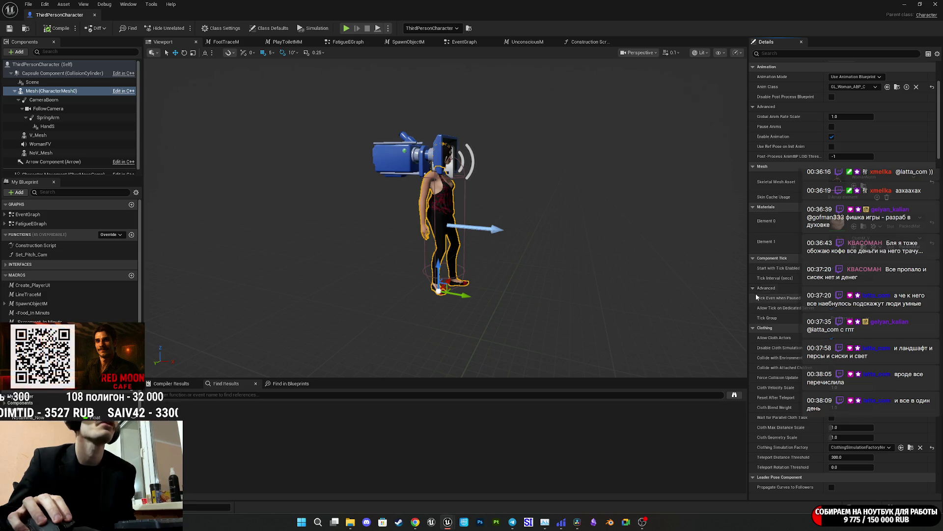
pyautogui.click(753, 288)
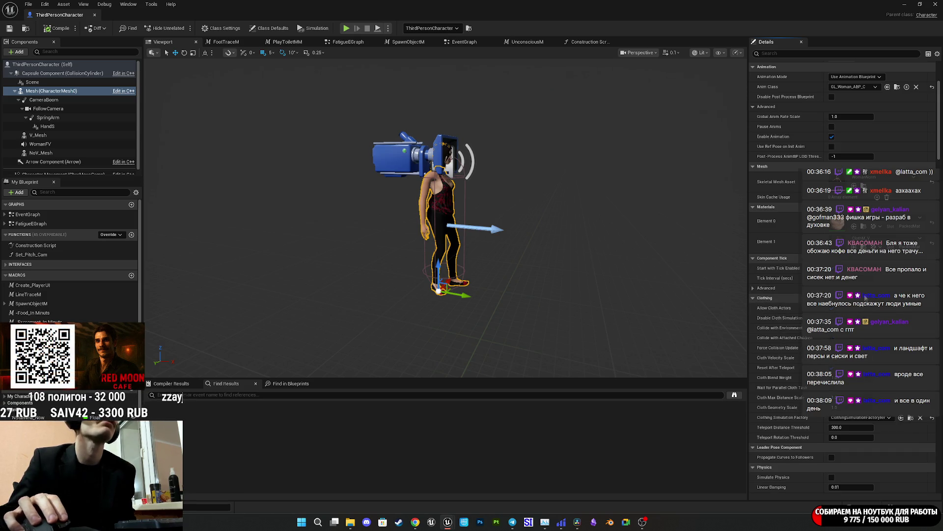
pyautogui.click(763, 289)
pyautogui.click(855, 318)
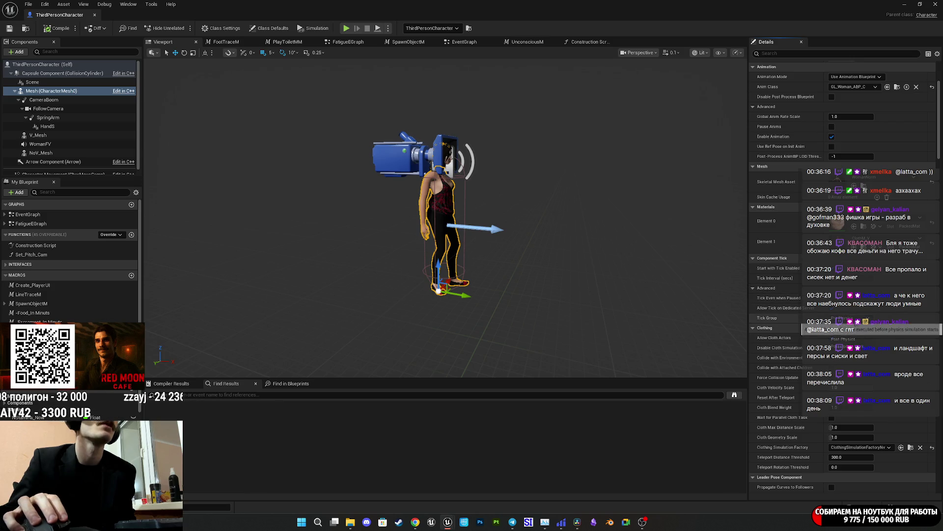
pyautogui.click(835, 338)
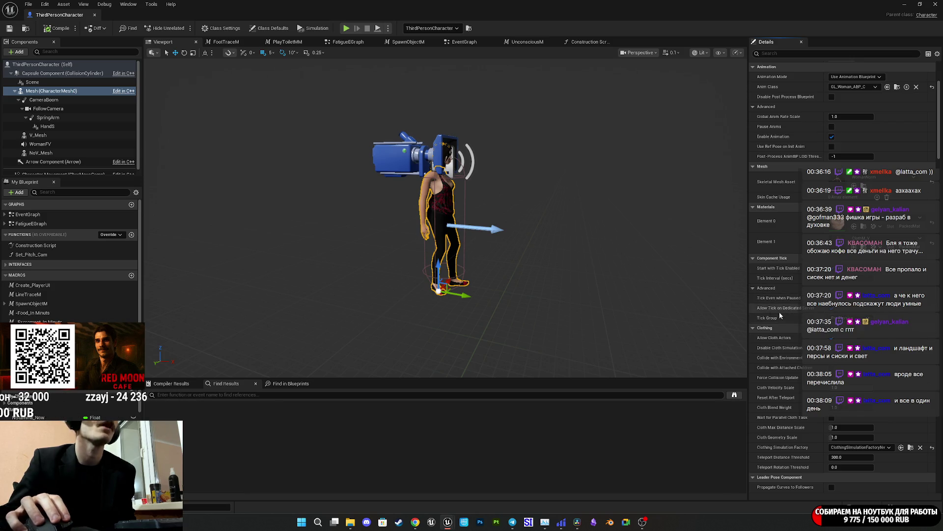
pyautogui.click(753, 288)
pyautogui.scroll(-5, 785, 282)
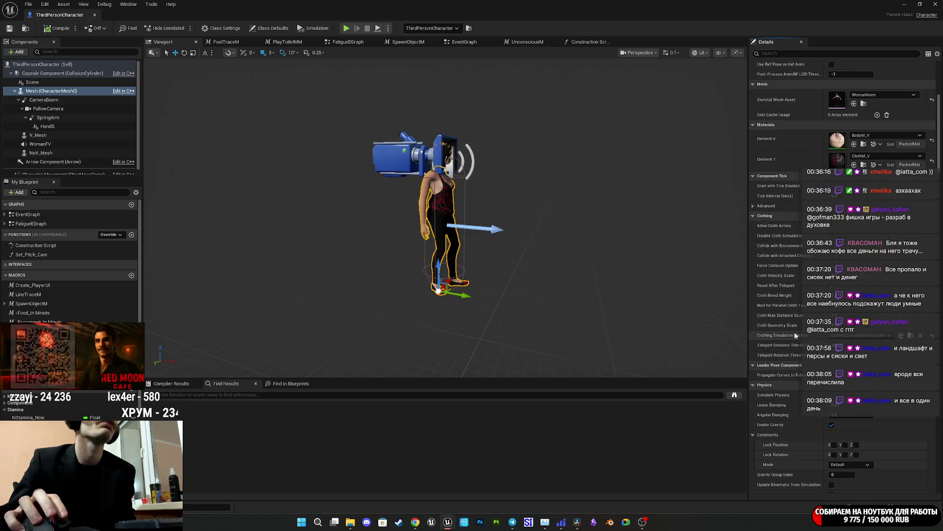
# Collapse the Clothing, Leader Pose Component, Lighting, HLOD and Skin Weights categories
pyautogui.click(758, 147)
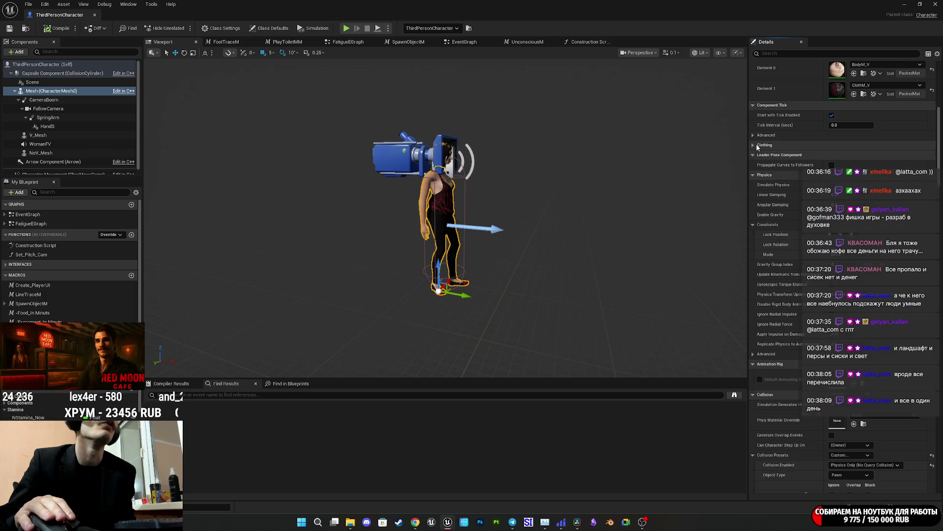
pyautogui.click(774, 155)
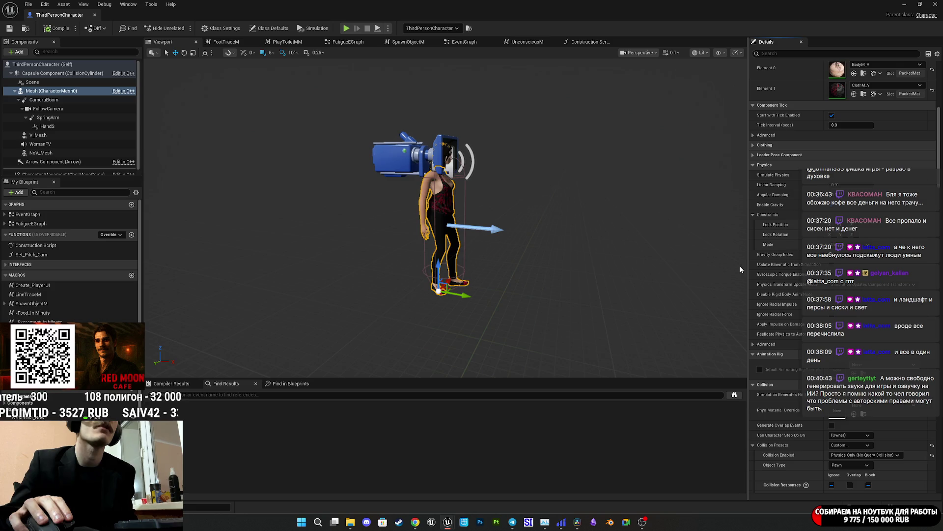
pyautogui.scroll(-2, 756, 265)
pyautogui.scroll(-2, 756, 266)
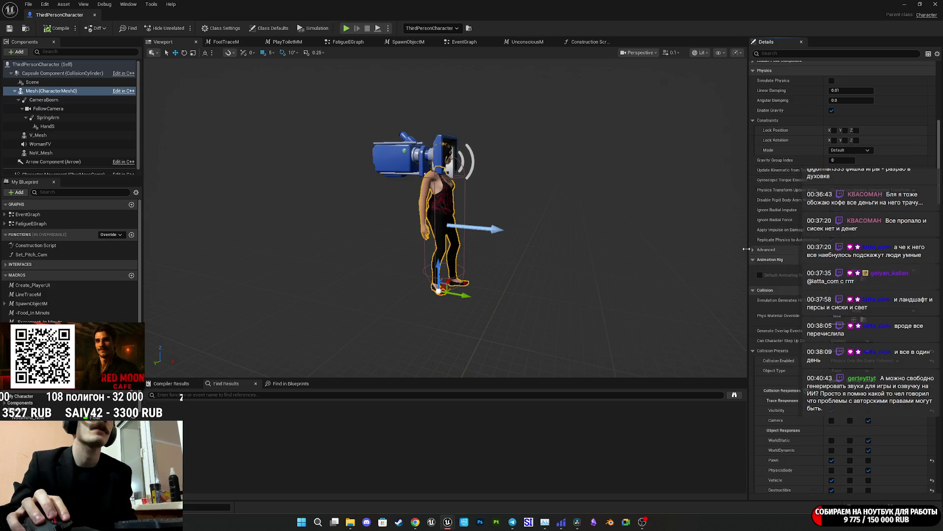
pyautogui.scroll(-2, 666, 327)
pyautogui.scroll(-6, 767, 295)
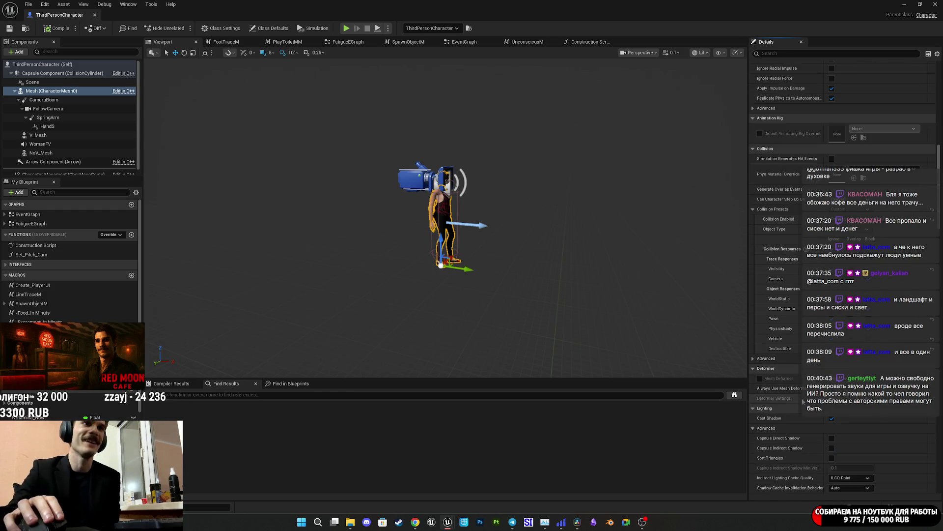
pyautogui.scroll(-4, 784, 408)
pyautogui.scroll(-2, 783, 418)
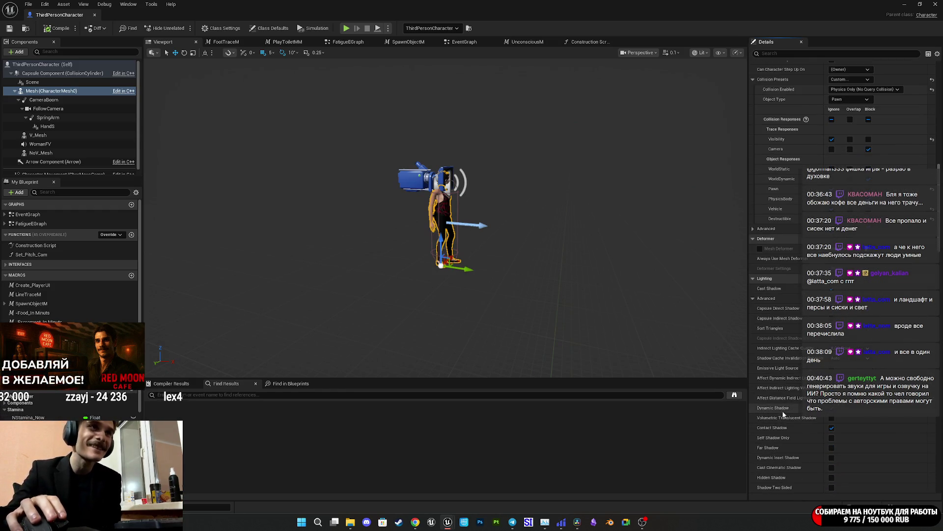
pyautogui.click(752, 277)
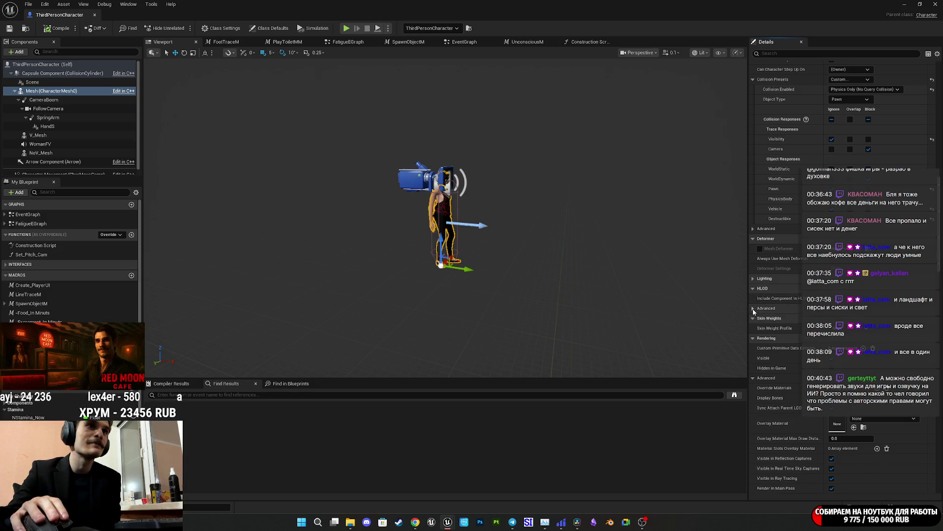
pyautogui.click(764, 289)
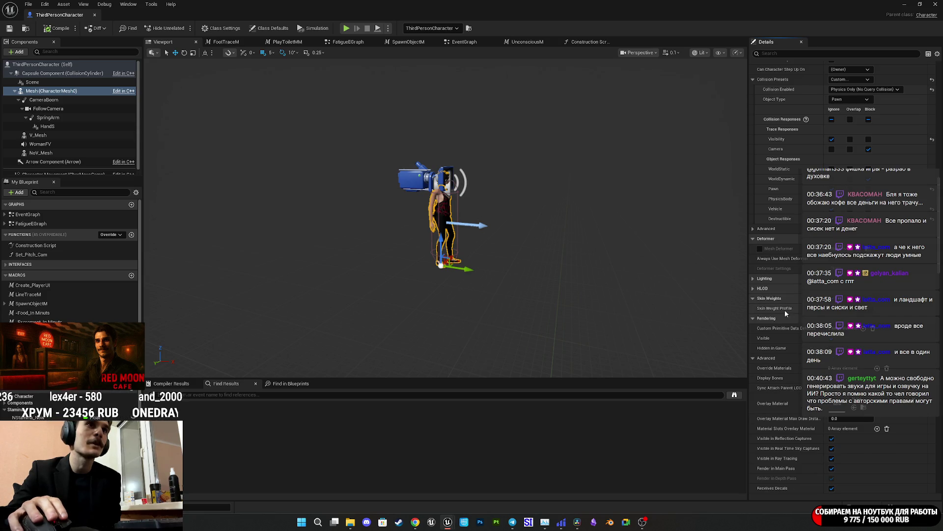
pyautogui.click(769, 299)
# Scroll through the Rendering options, briefly expanding the advanced virtual texture settings
pyautogui.scroll(-3, 786, 322)
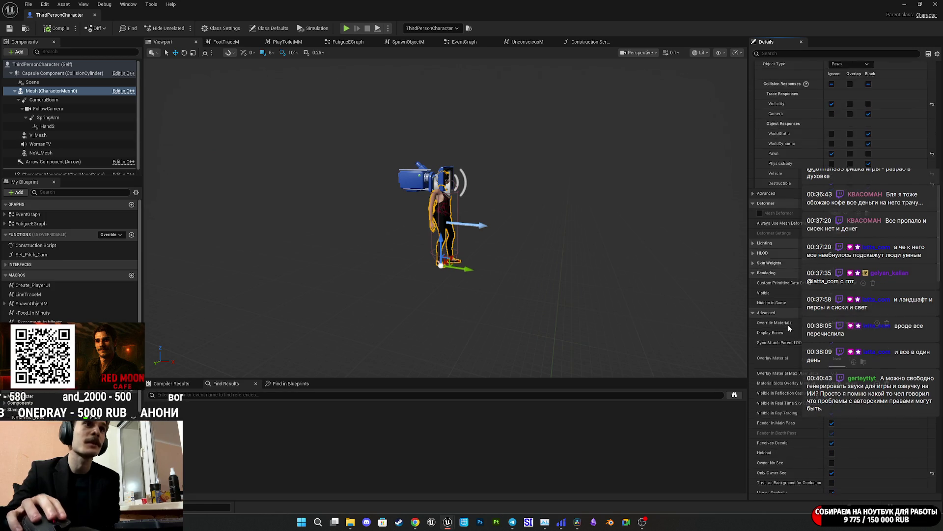
pyautogui.scroll(-3, 805, 320)
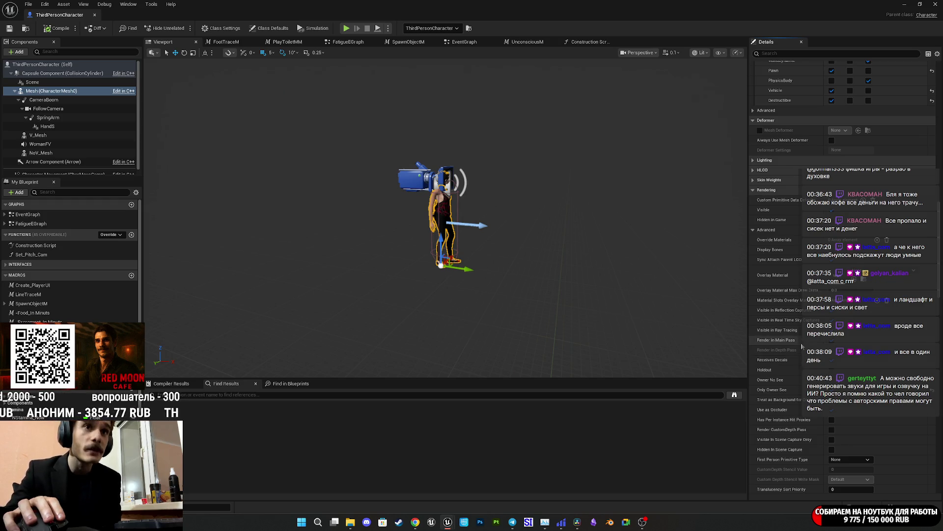
pyautogui.moveTo(792, 341)
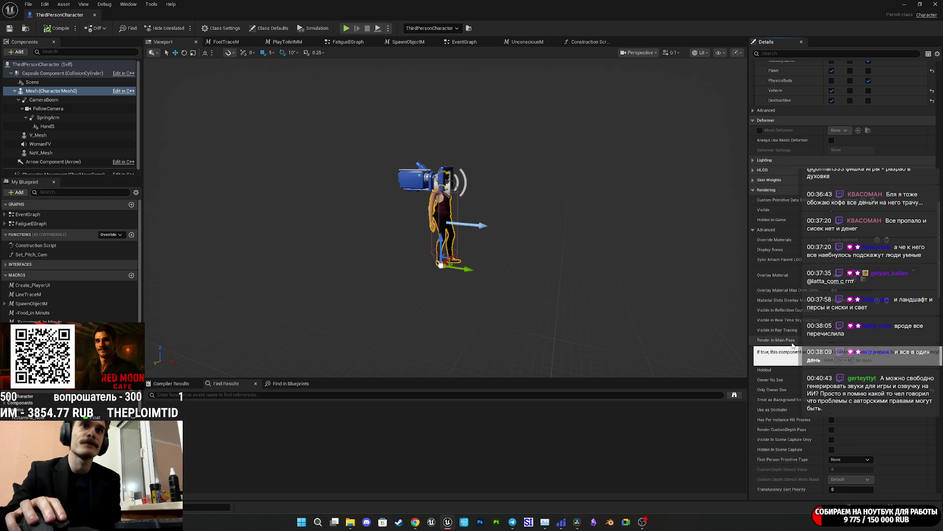
pyautogui.moveTo(790, 421)
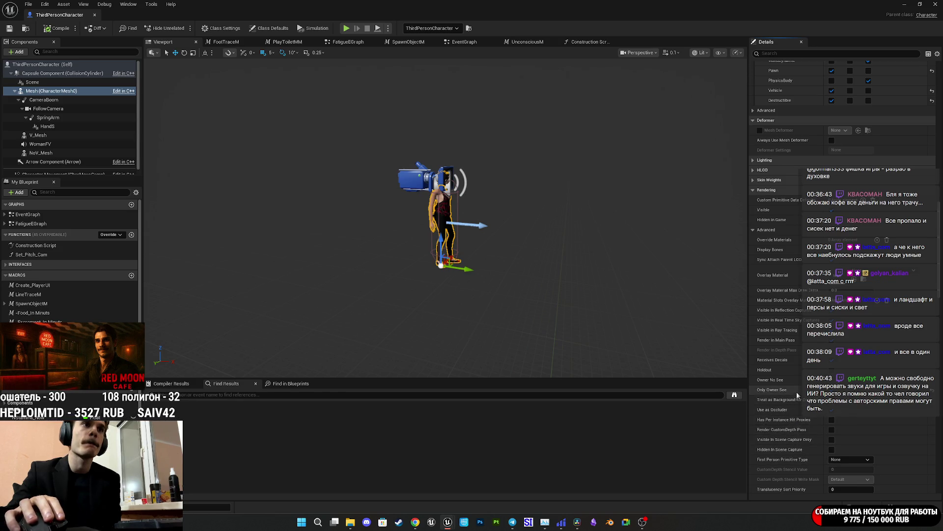
pyautogui.scroll(-3, 795, 366)
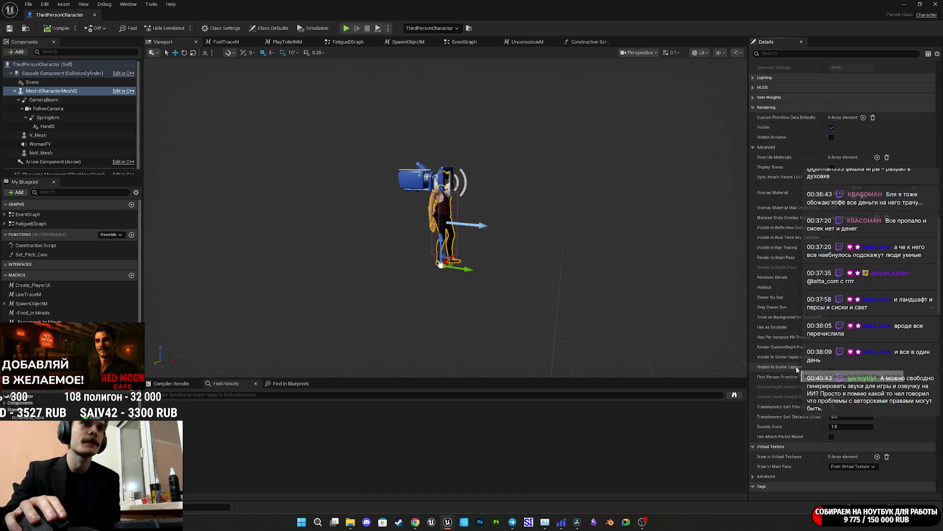
pyautogui.scroll(-3, 801, 423)
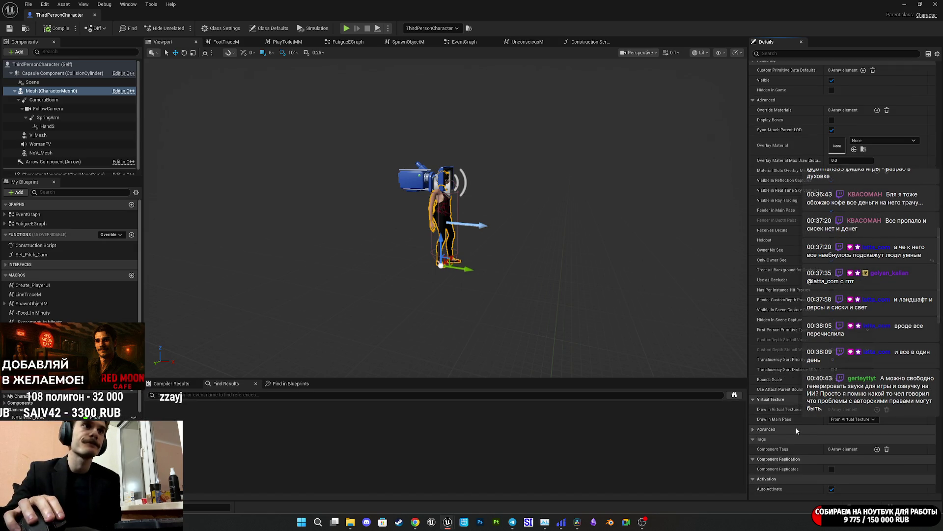
pyautogui.scroll(-1, 795, 432)
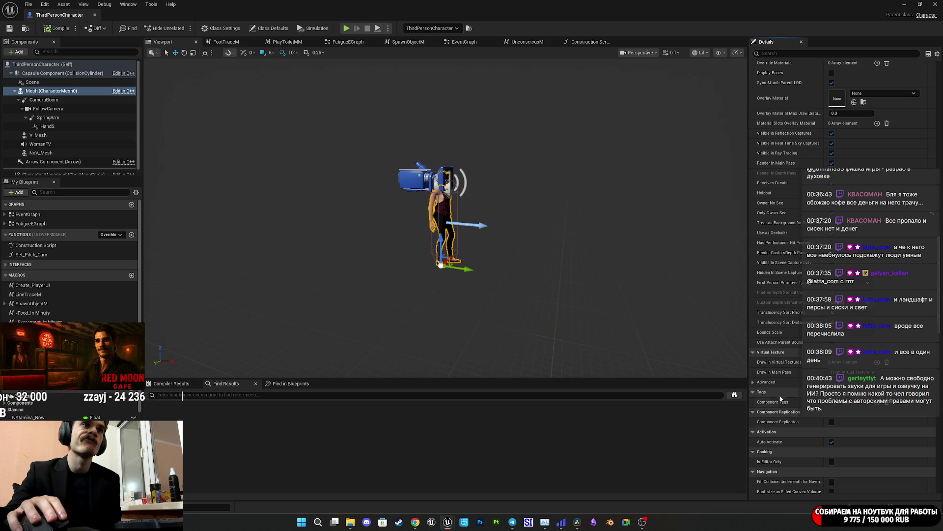
pyautogui.click(757, 382)
pyautogui.click(756, 381)
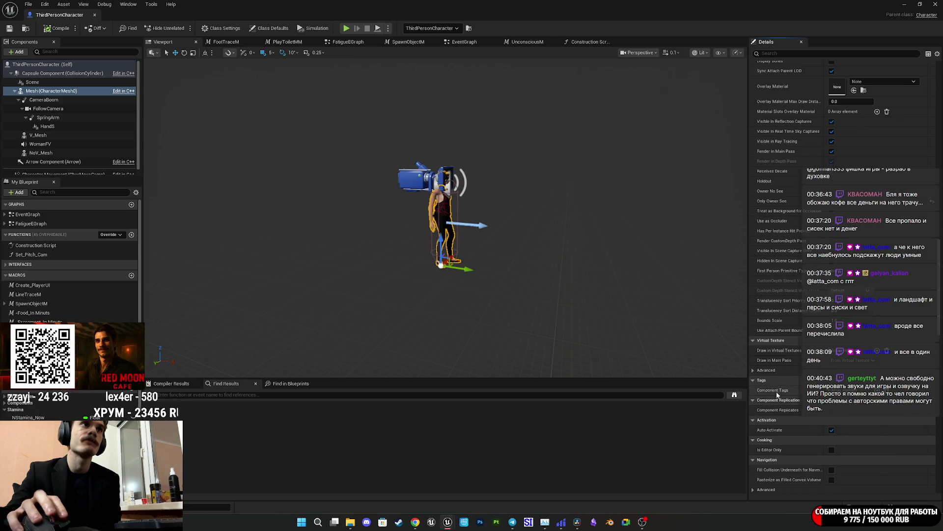
# Re-expand Skin Weights to check its profile, then collapse it again
pyautogui.scroll(5, 772, 387)
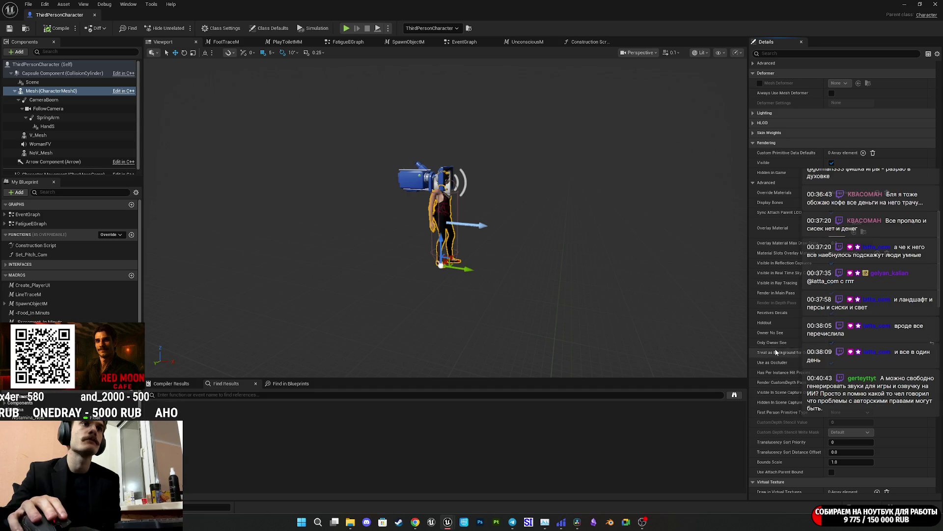
pyautogui.scroll(3, 780, 354)
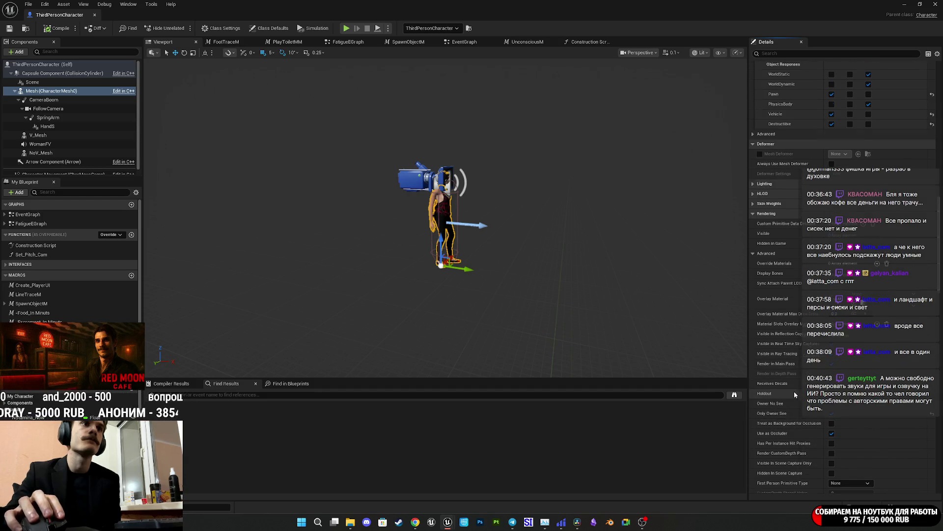
pyautogui.scroll(2, 794, 391)
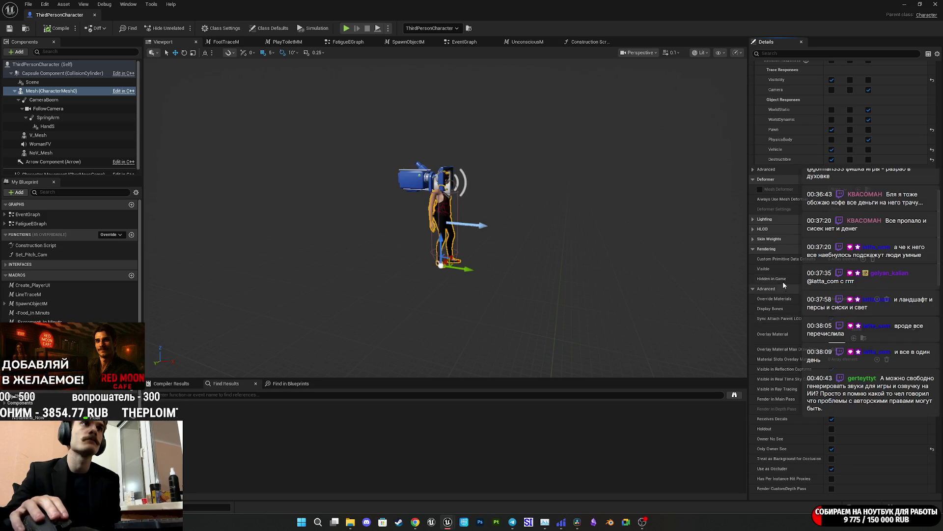
pyautogui.click(769, 239)
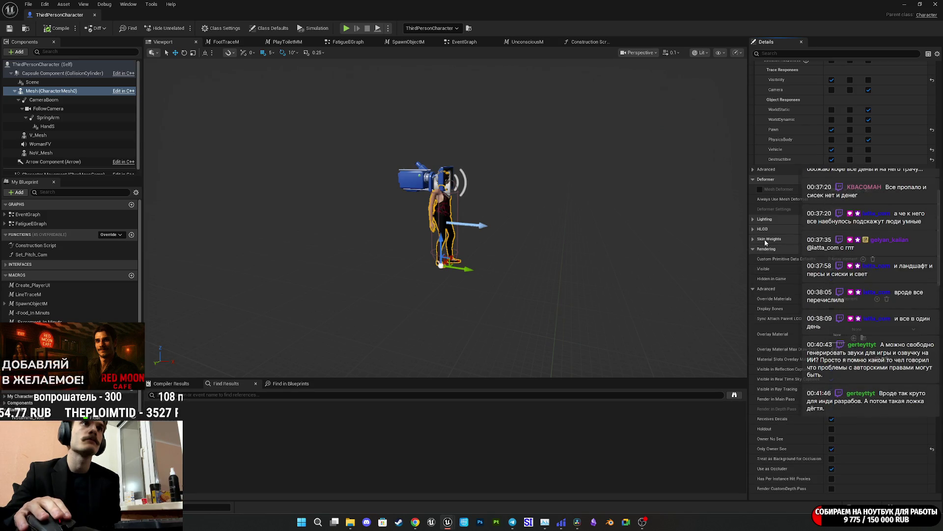
pyautogui.click(772, 242)
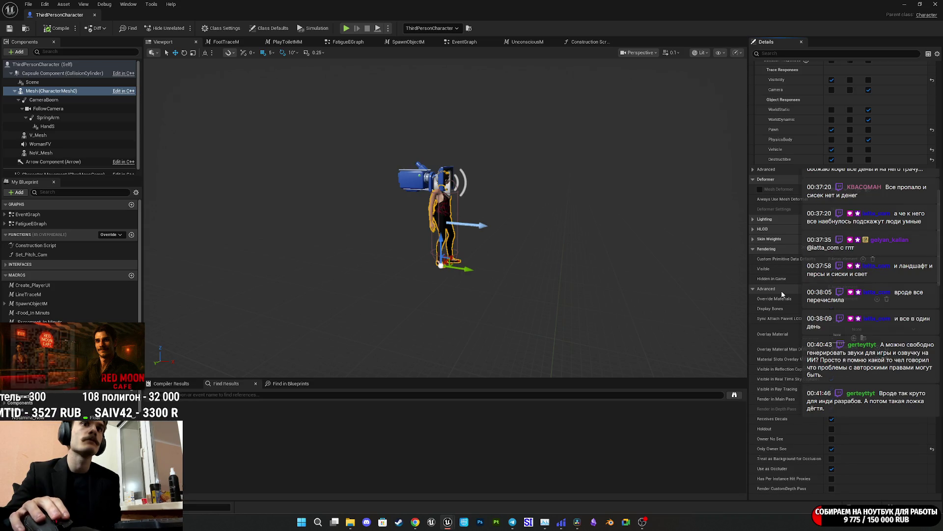
pyautogui.scroll(-1, 783, 294)
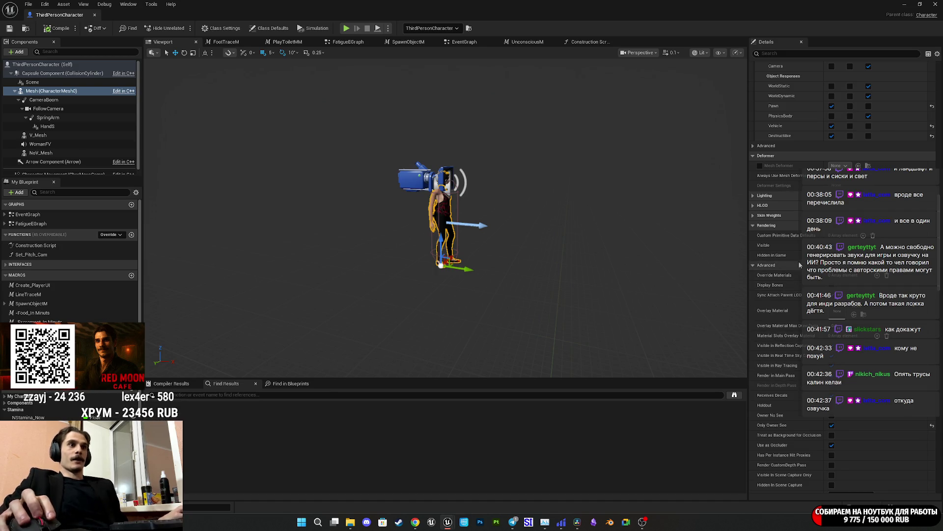
# Filter the Mesh properties with 'upda' and widen the panel to read full names
pyautogui.scroll(5, 795, 253)
pyautogui.scroll(10, 780, 257)
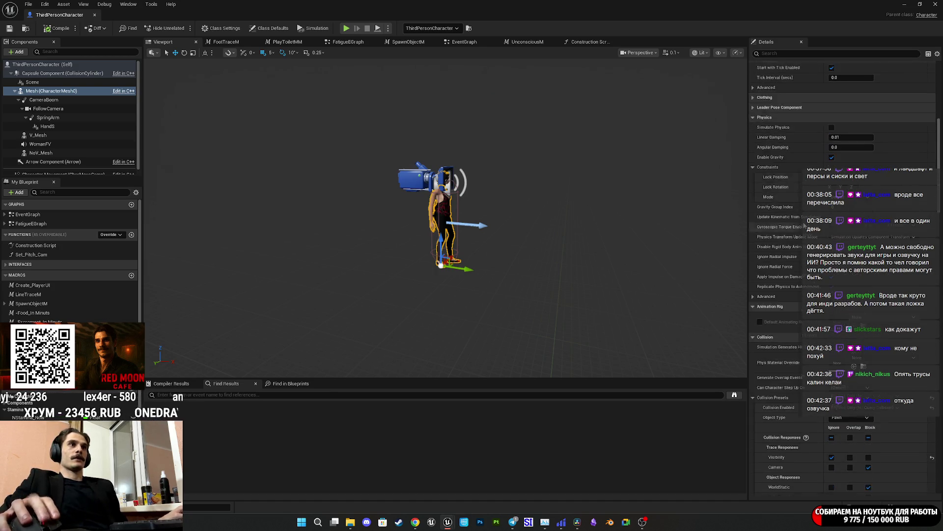
pyautogui.scroll(3, 780, 245)
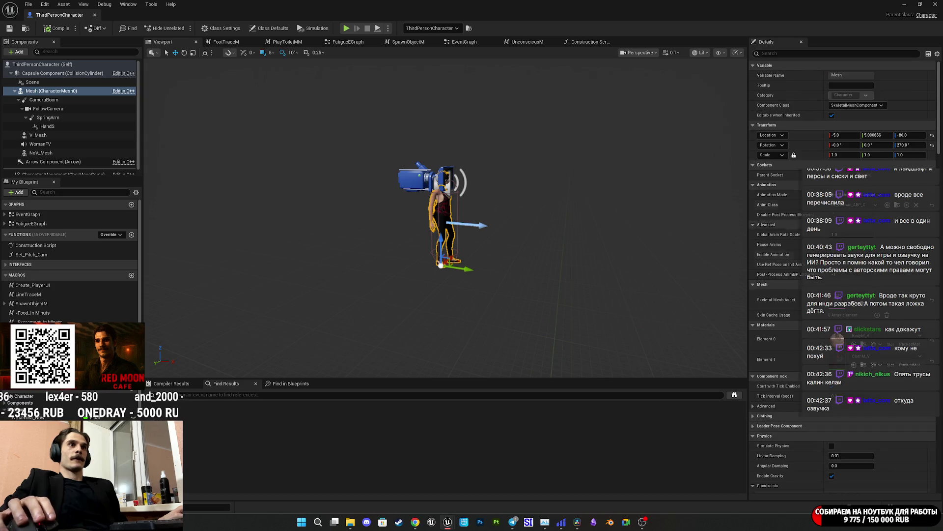
pyautogui.click(771, 54)
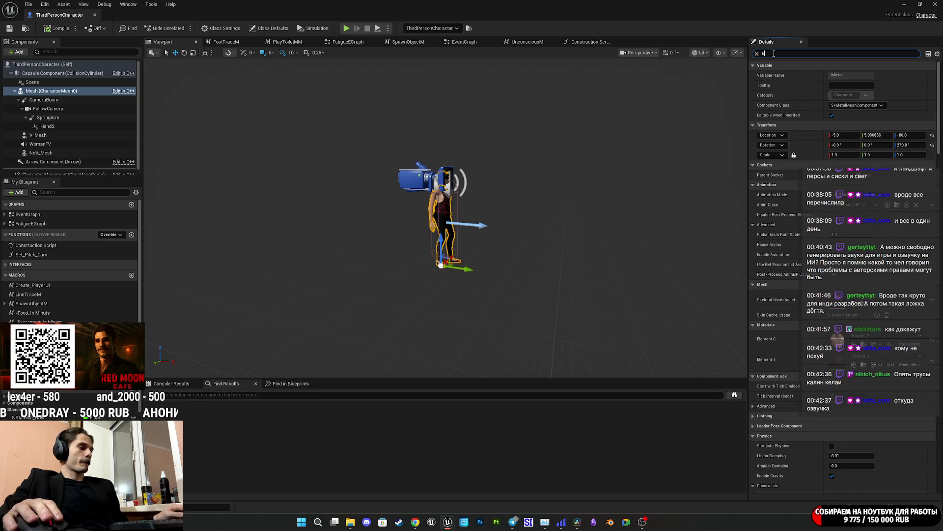
pyautogui.write('upda')
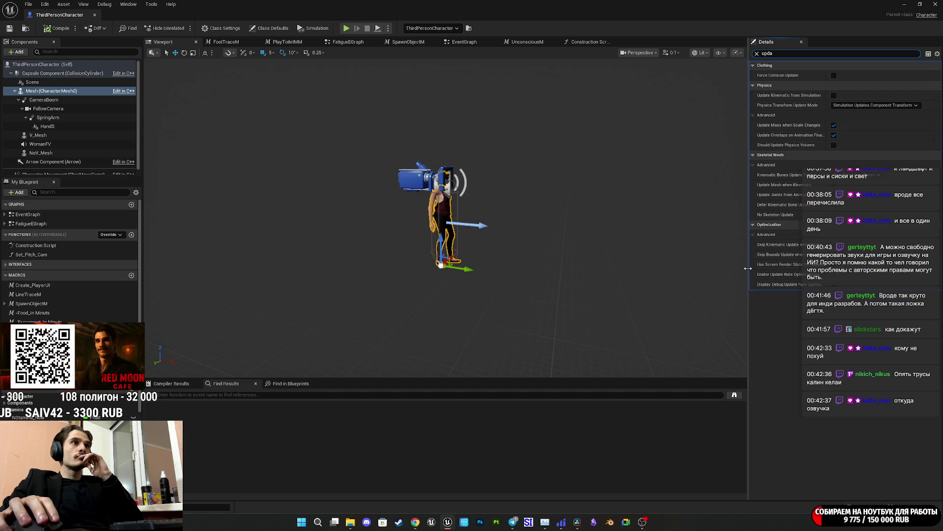
pyautogui.moveTo(748, 268)
pyautogui.mouseDown()
pyautogui.moveTo(712, 269)
pyautogui.moveTo(749, 269)
pyautogui.mouseUp()
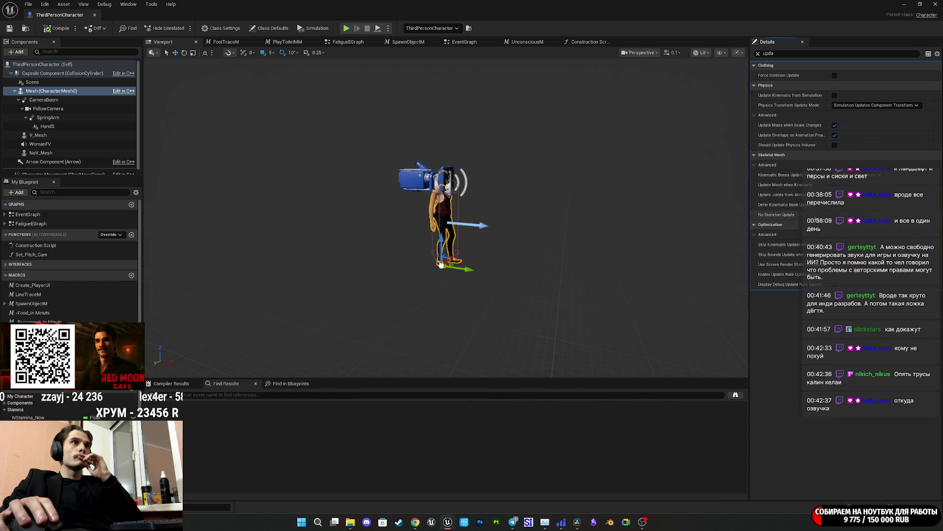
# Keep Physics Transform Update Mode at Simulation Updates Component Transform and enable Update Kinematic from Simulation
pyautogui.click(867, 175)
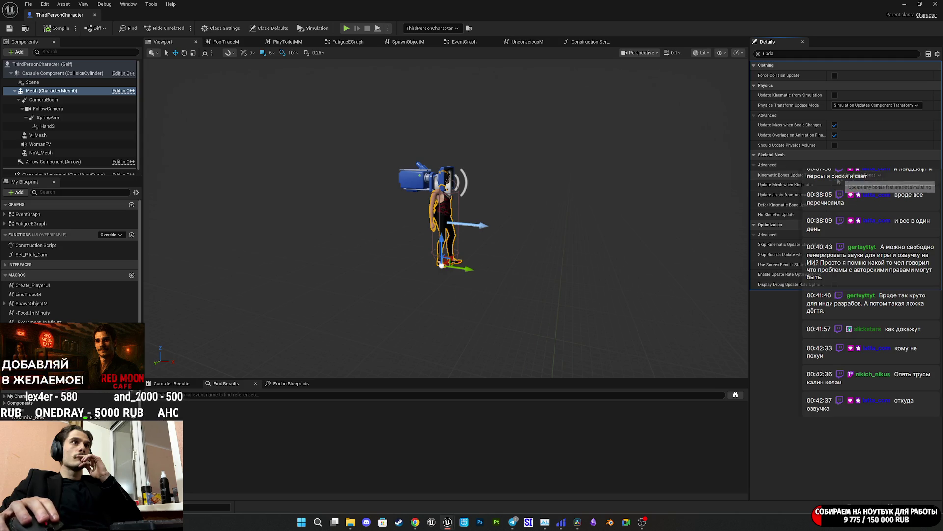
pyautogui.click(842, 182)
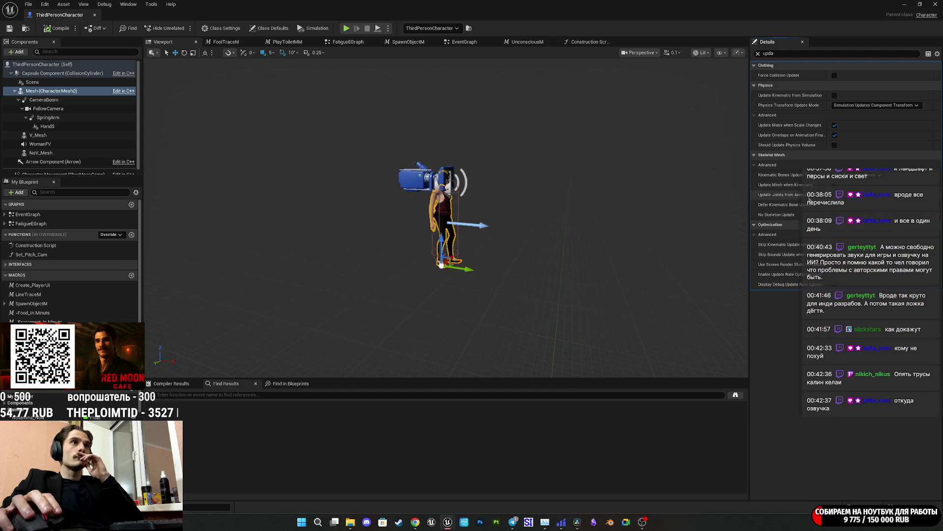
pyautogui.click(880, 106)
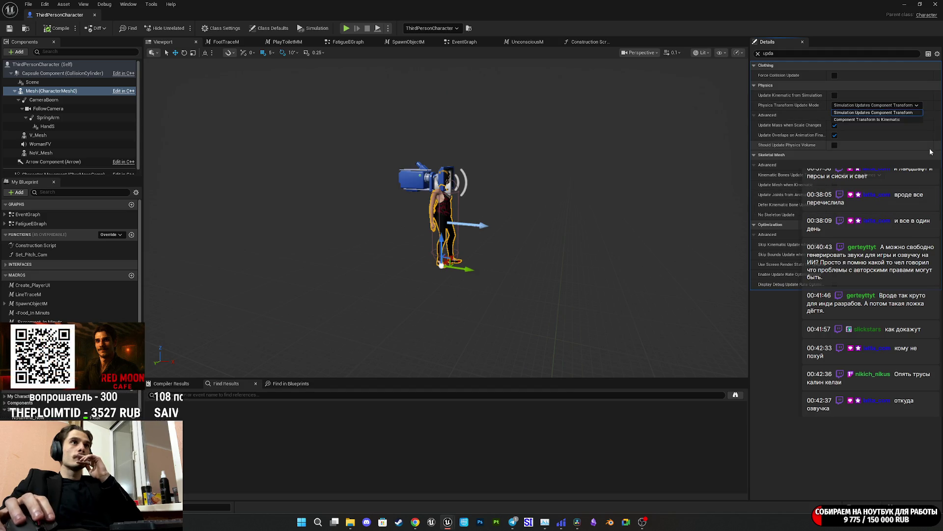
pyautogui.click(881, 109)
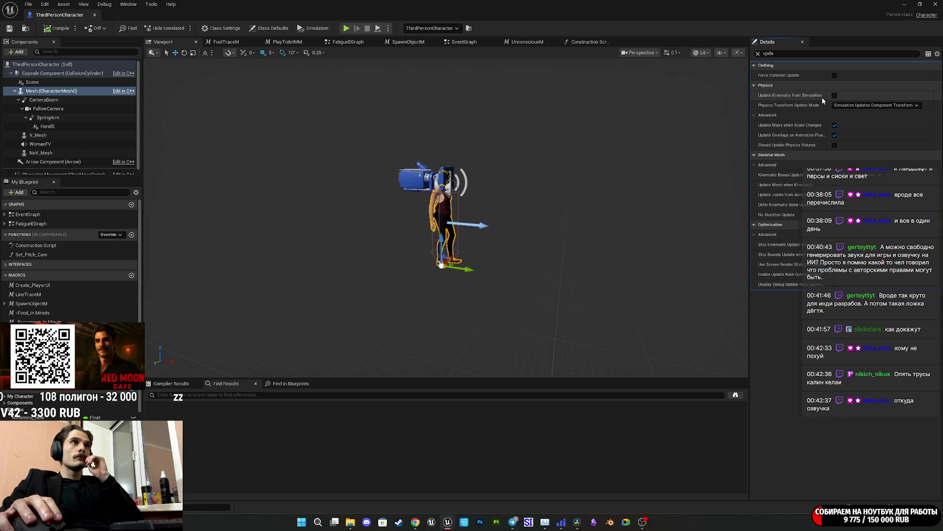
pyautogui.click(834, 96)
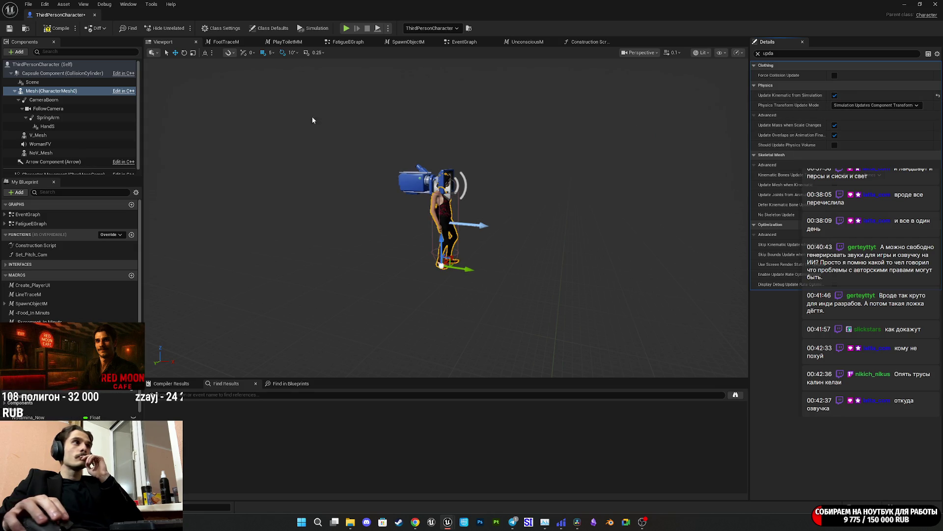
# Compile the character Blueprint and run a quick playtest of the level
pyautogui.click(58, 28)
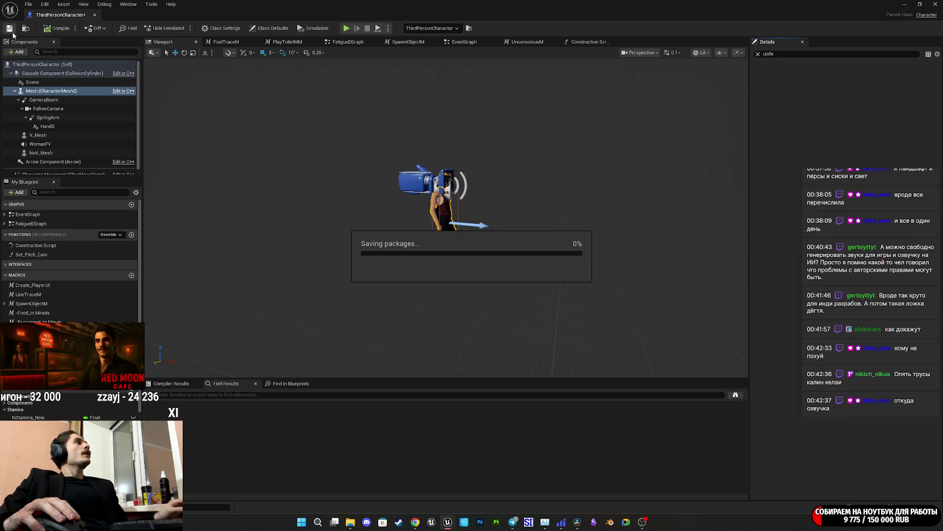
pyautogui.click(909, 4)
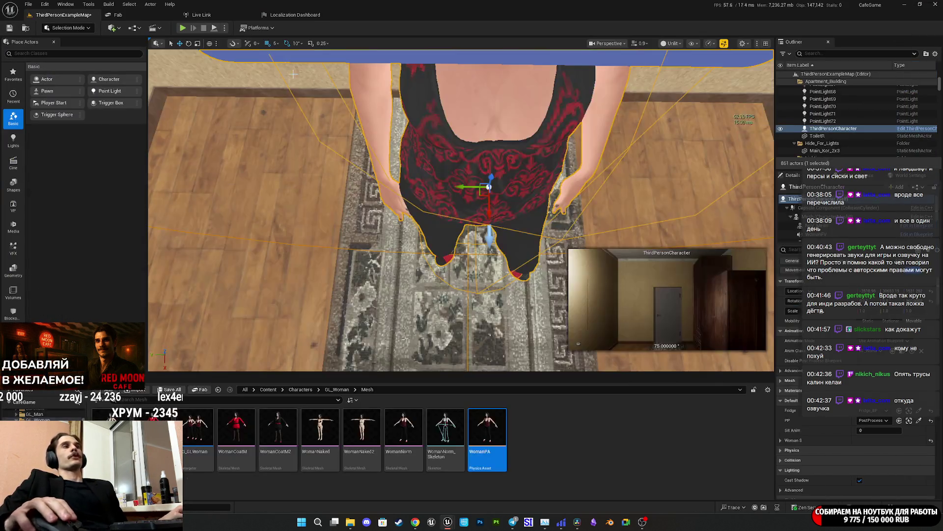
pyautogui.hotkey('alt', 'p')
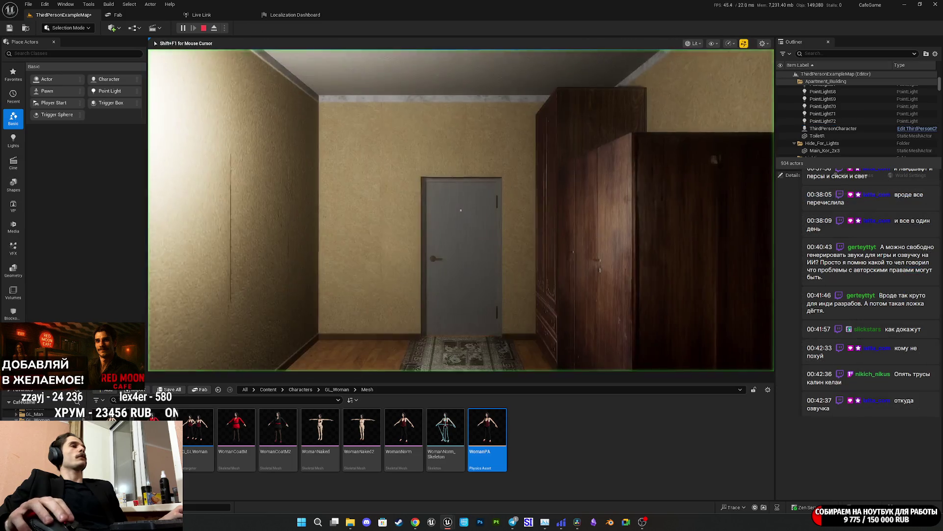
pyautogui.press('Escape')
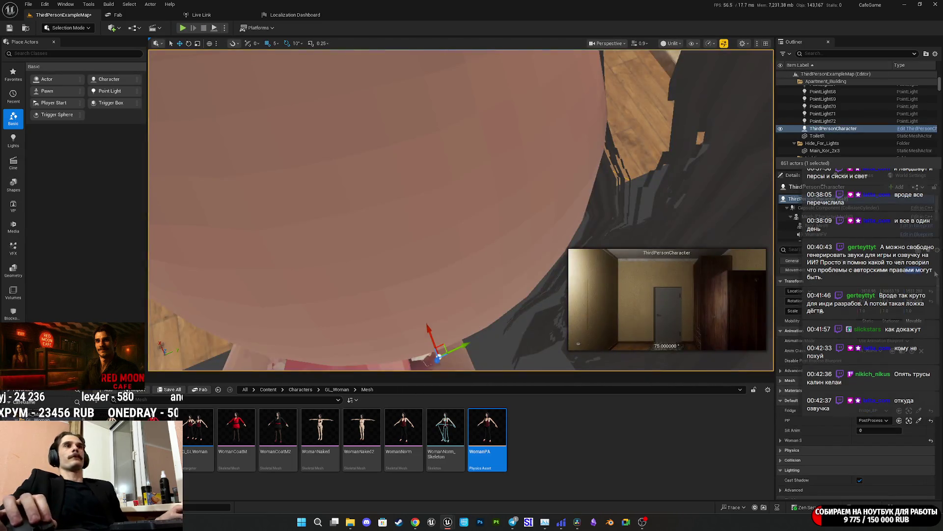
# Turn Update Kinematic from Simulation off, then compile and save ThirdPersonCharacter
pyautogui.click(926, 207)
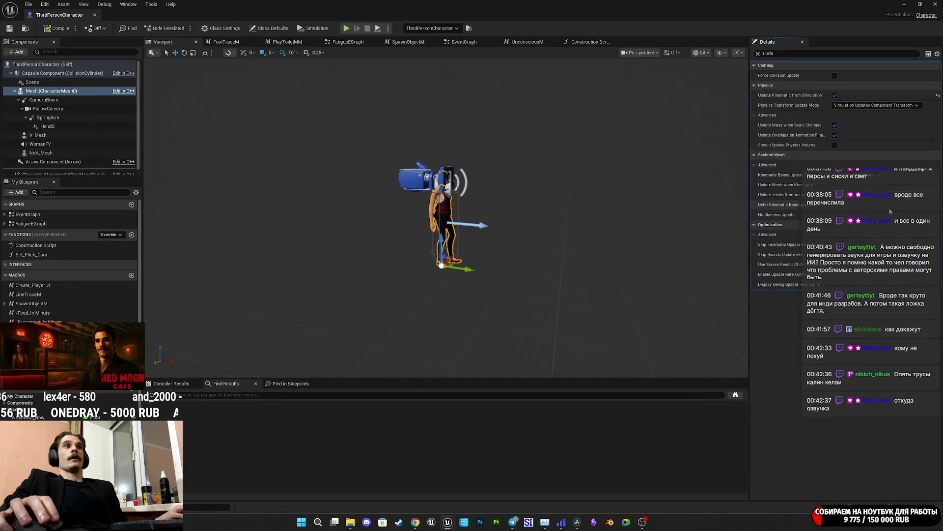
pyautogui.click(834, 95)
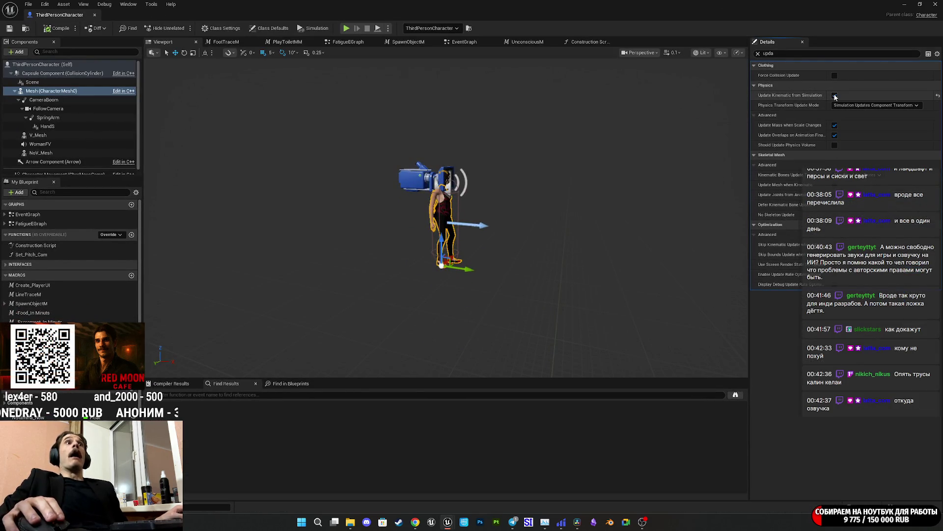
pyautogui.click(56, 28)
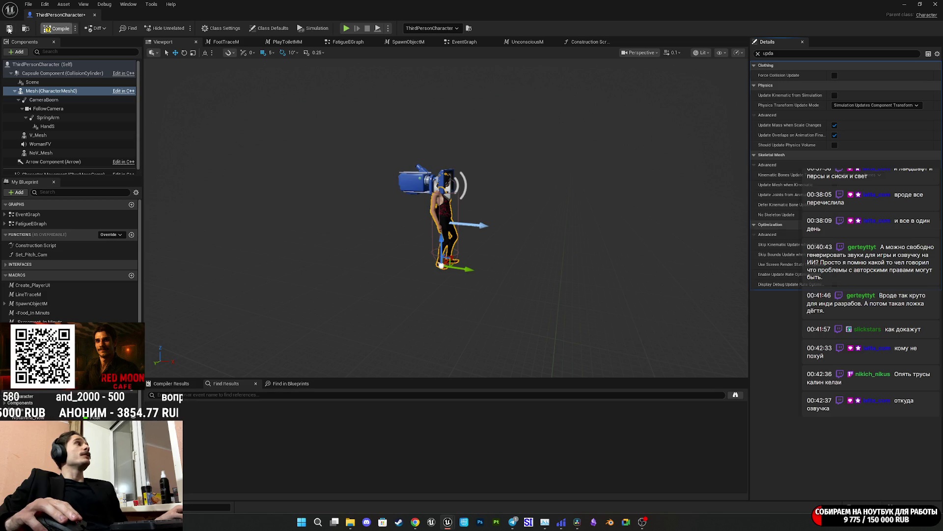
pyautogui.click(9, 29)
pyautogui.click(907, 3)
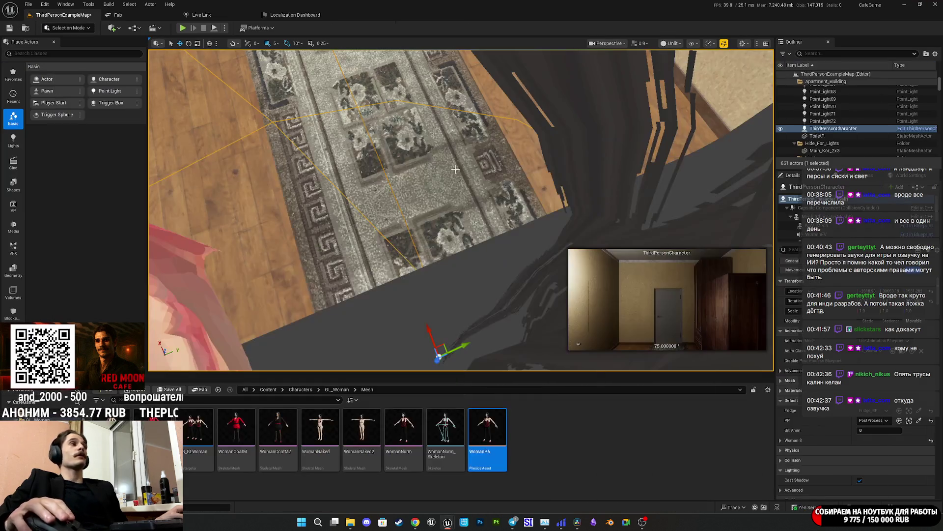
# Set the placed character's Mesh collision to Physics Only and reset the Visibility trace response
pyautogui.click(799, 217)
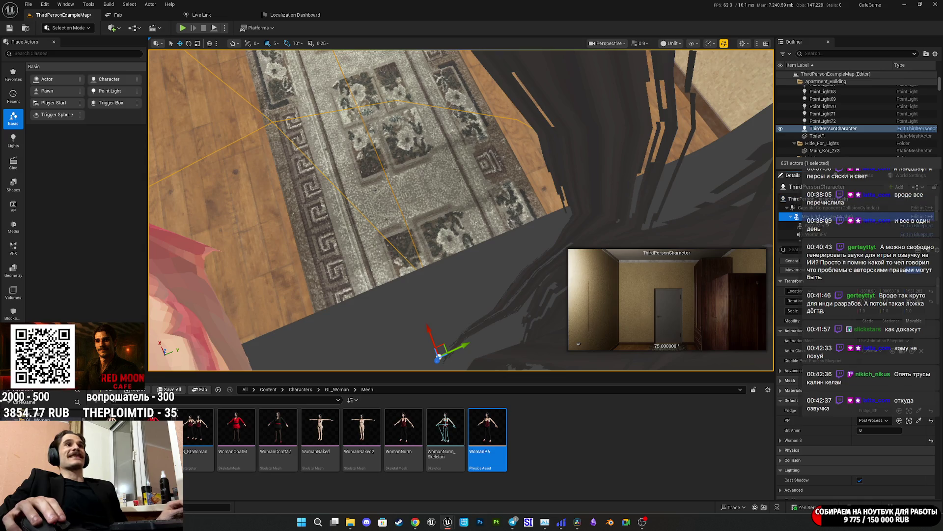
pyautogui.scroll(-5, 859, 393)
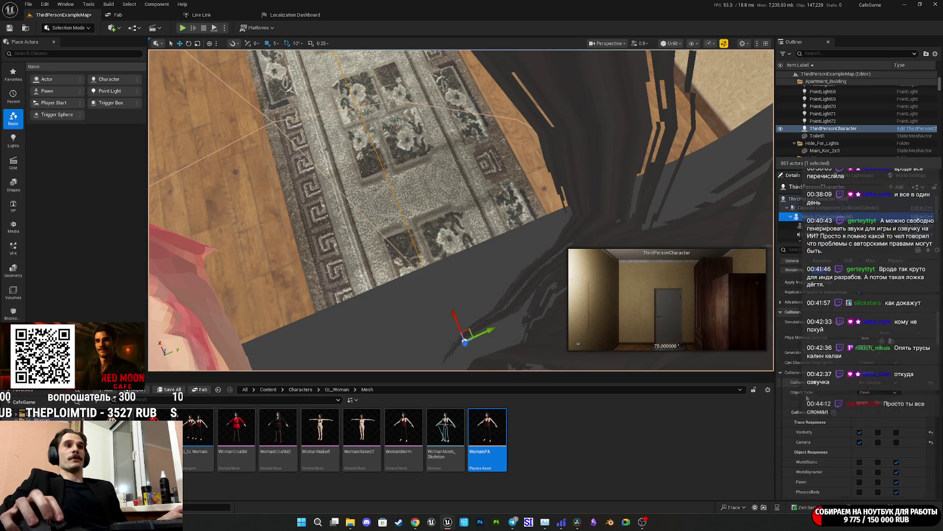
pyautogui.click(883, 382)
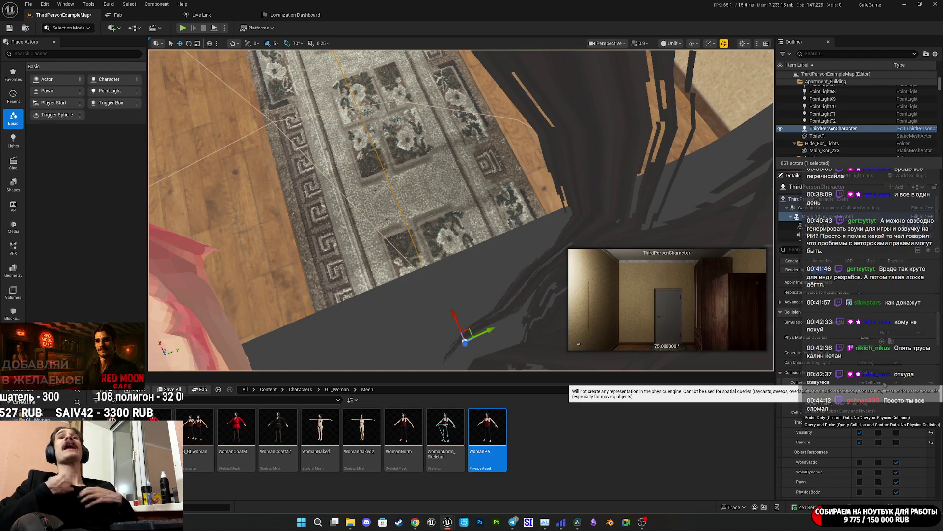
pyautogui.click(874, 403)
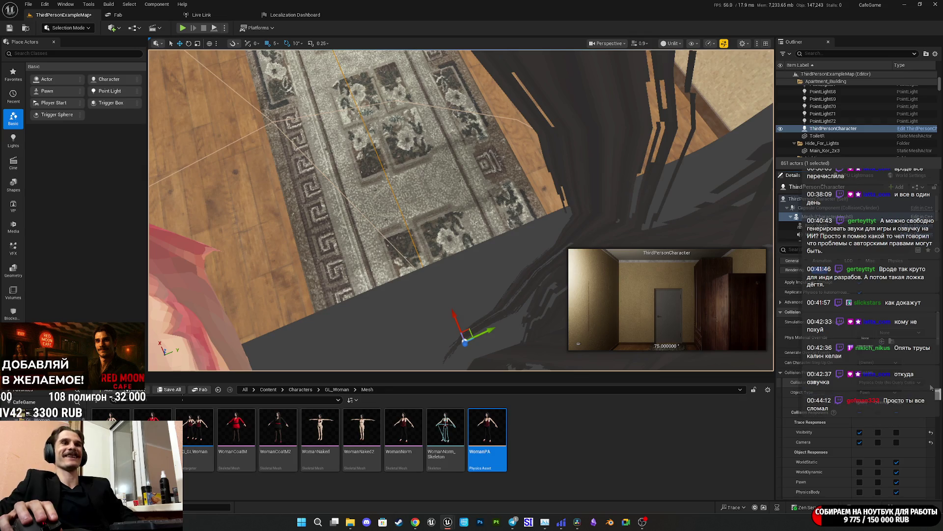
pyautogui.click(931, 433)
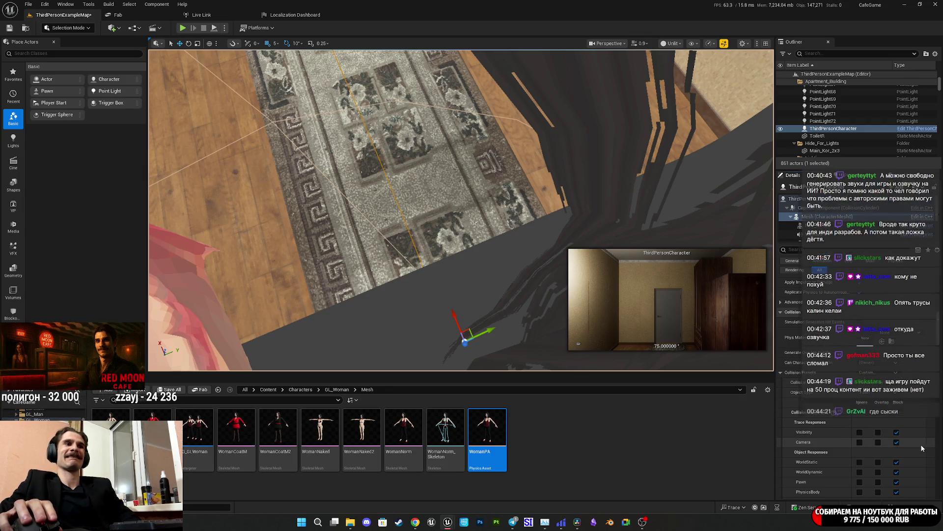
pyautogui.scroll(-3, 920, 444)
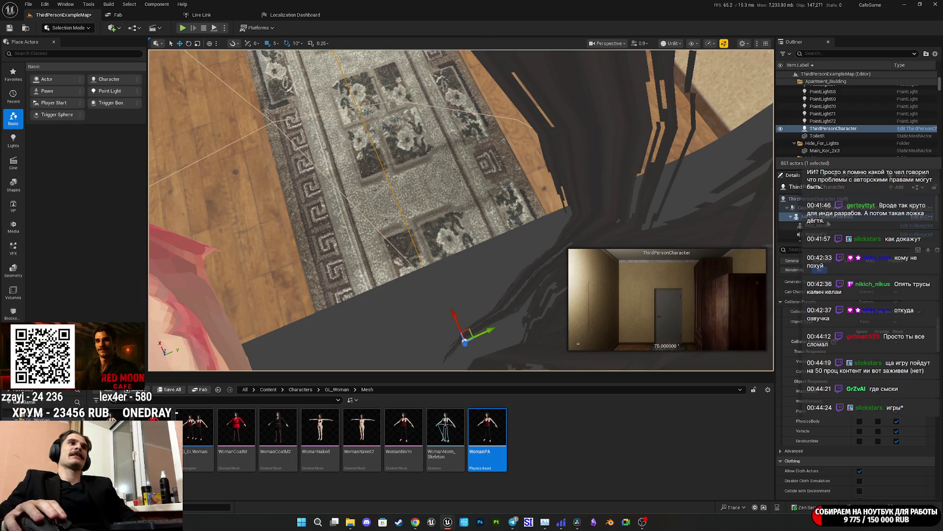
pyautogui.scroll(-2, 836, 228)
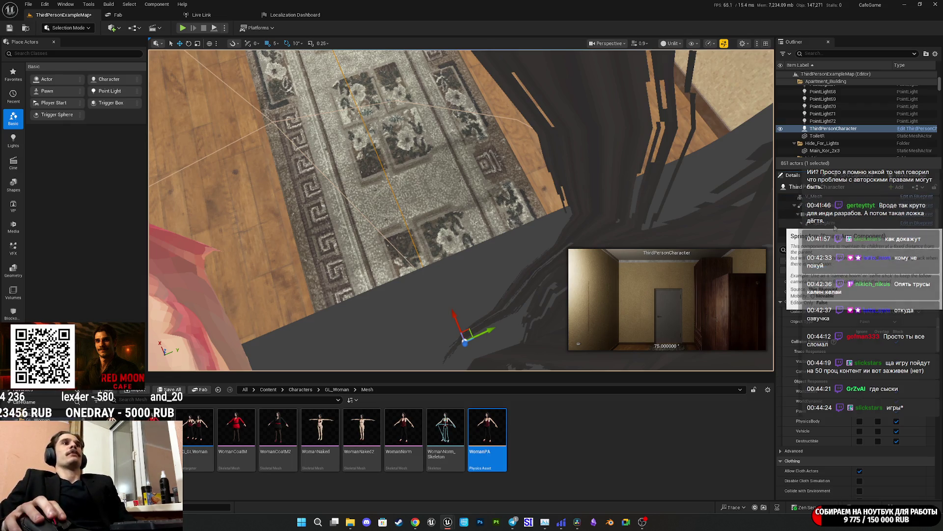
# Drag the WomanPA asset onto V_Mesh and make it respond to Destructible and Vehicle objects
pyautogui.click(813, 196)
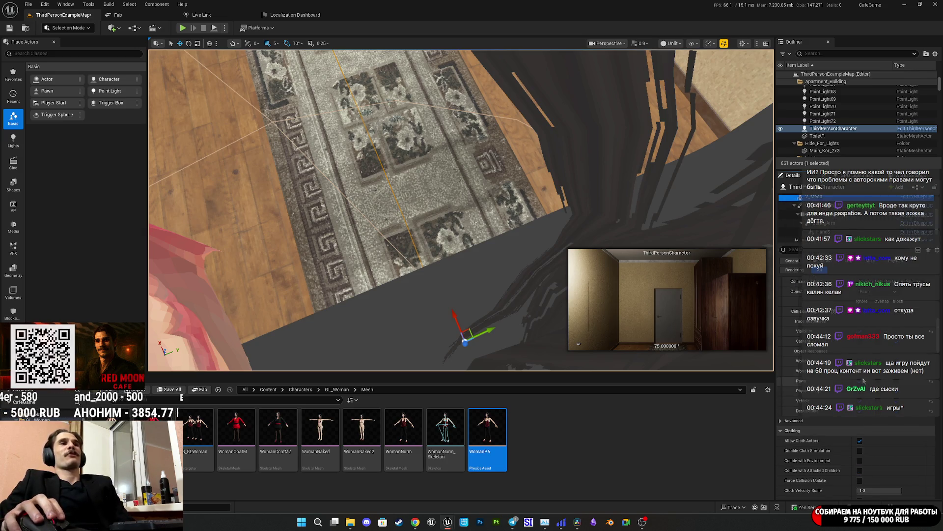
pyautogui.scroll(2, 831, 235)
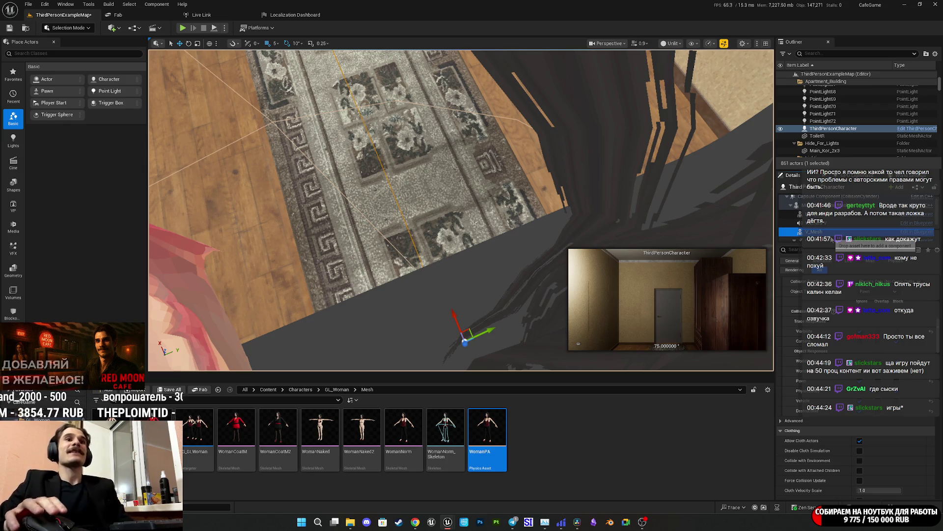
pyautogui.moveTo(831, 239); pyautogui.dragTo(830, 239)
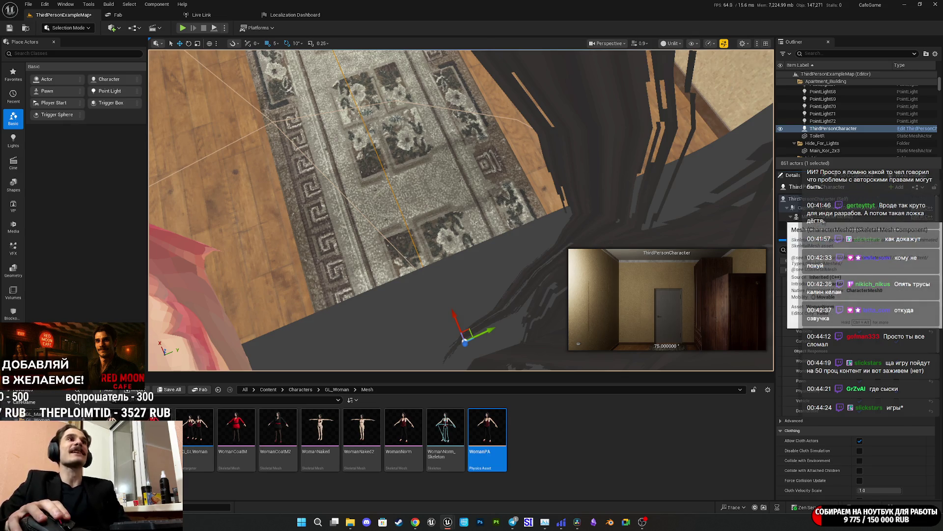
pyautogui.moveTo(487, 433); pyautogui.dragTo(816, 223)
pyautogui.click(860, 441)
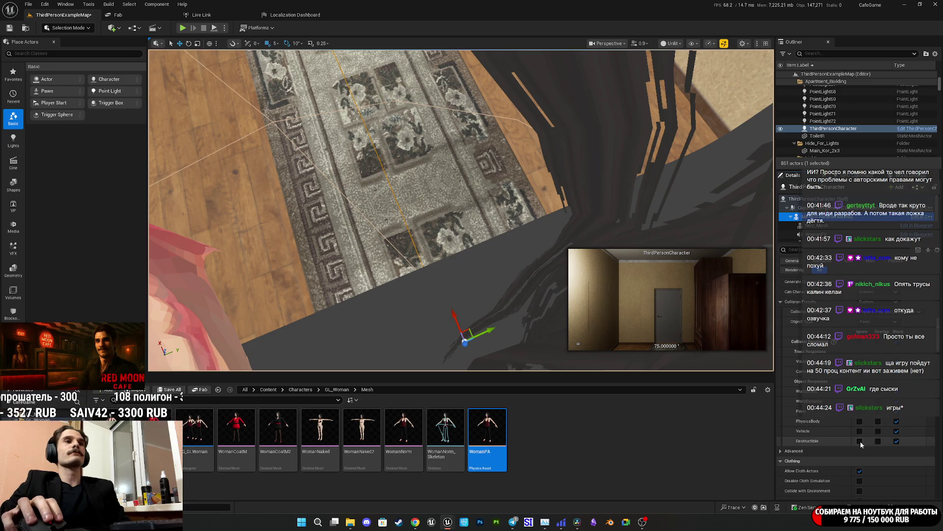
pyautogui.click(860, 432)
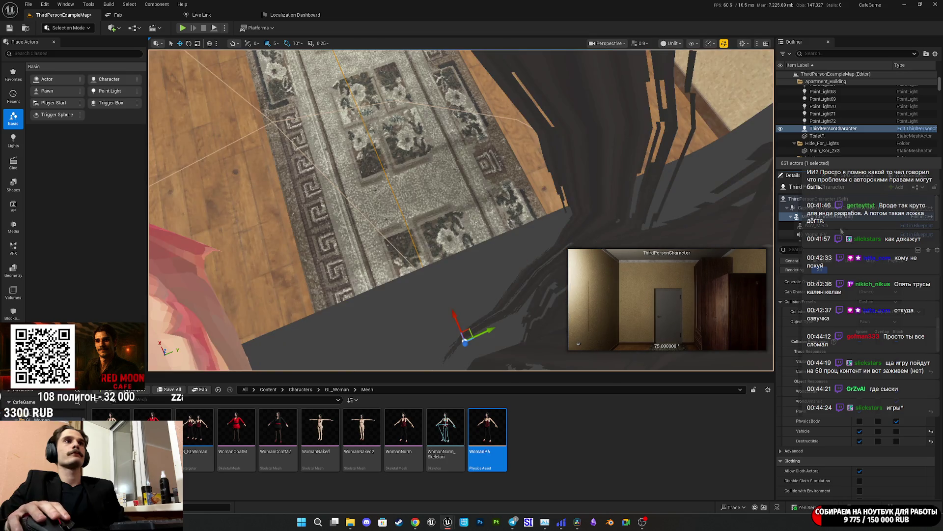
pyautogui.click(819, 232)
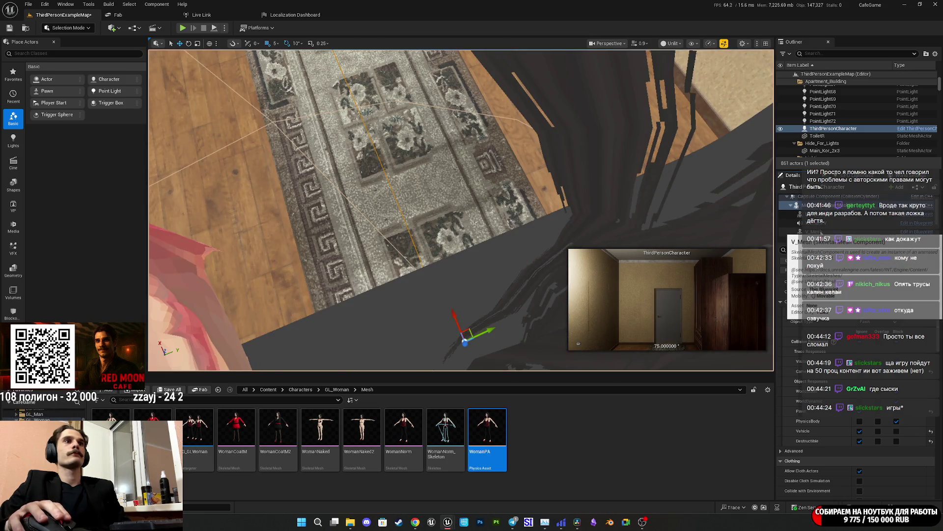
pyautogui.scroll(-3, 848, 359)
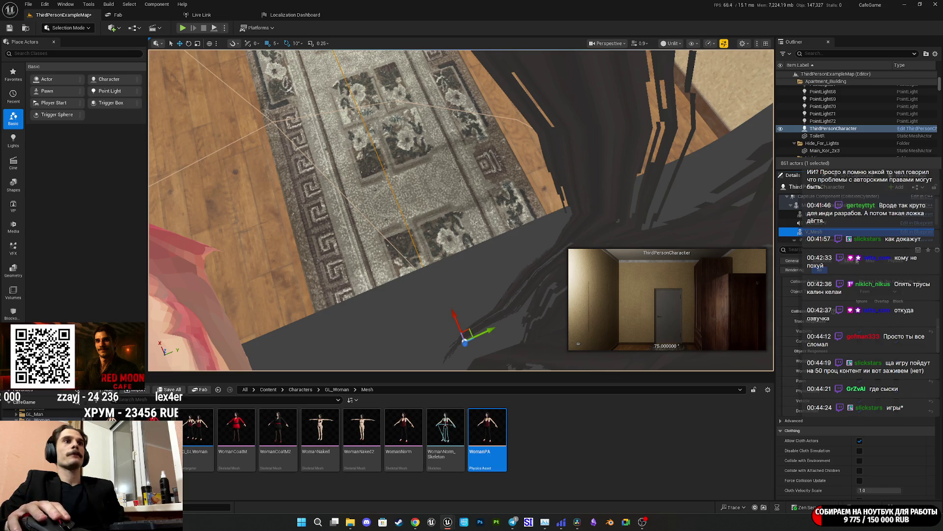
# Reselect Mesh (CharacterMesh0) and save the ThirdPersonExampleMap level
pyautogui.click(830, 217)
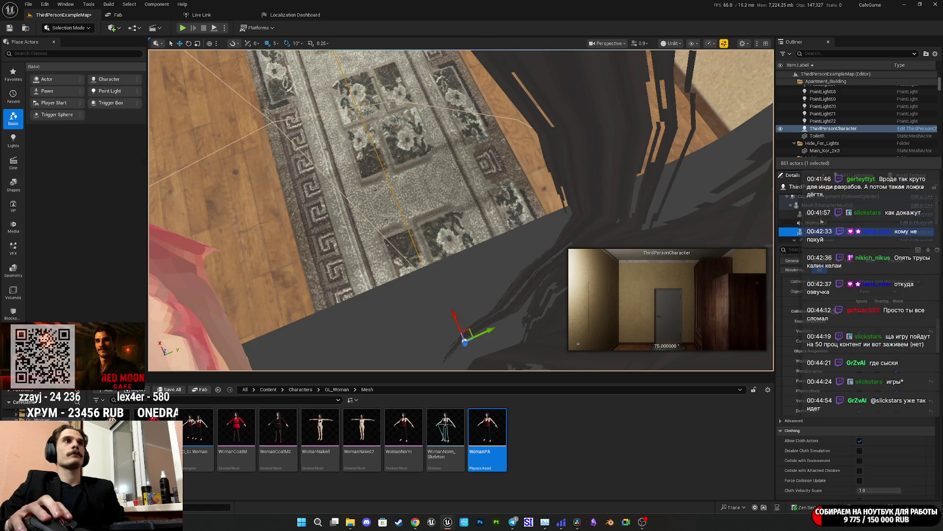
pyautogui.click(861, 374)
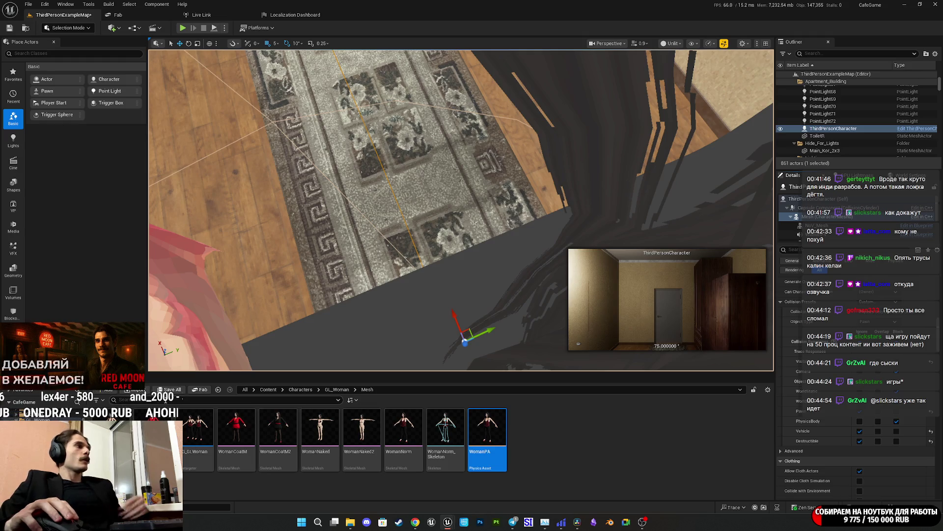
pyautogui.hotkey('ctrl', 'shift', 's')
pyautogui.click(531, 344)
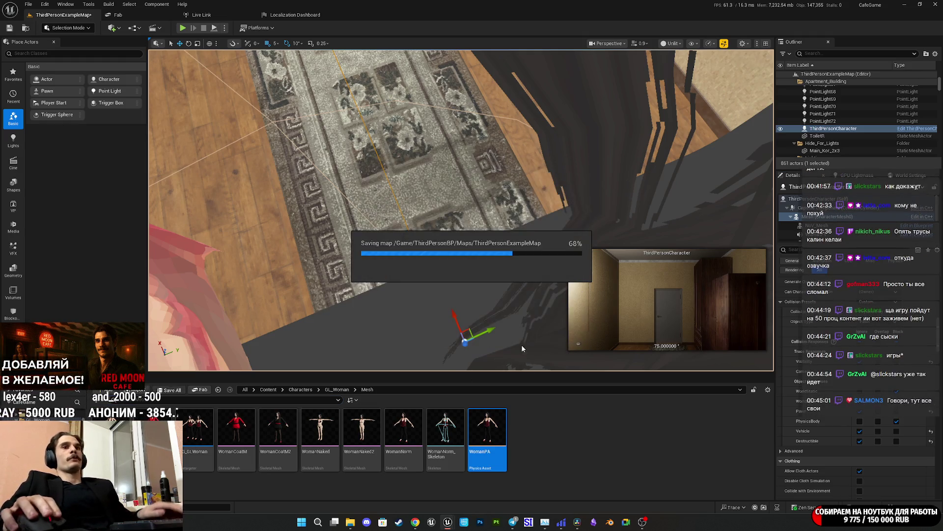
# Playtest the apartment level, then stop the session to return to the editor
pyautogui.click(183, 28)
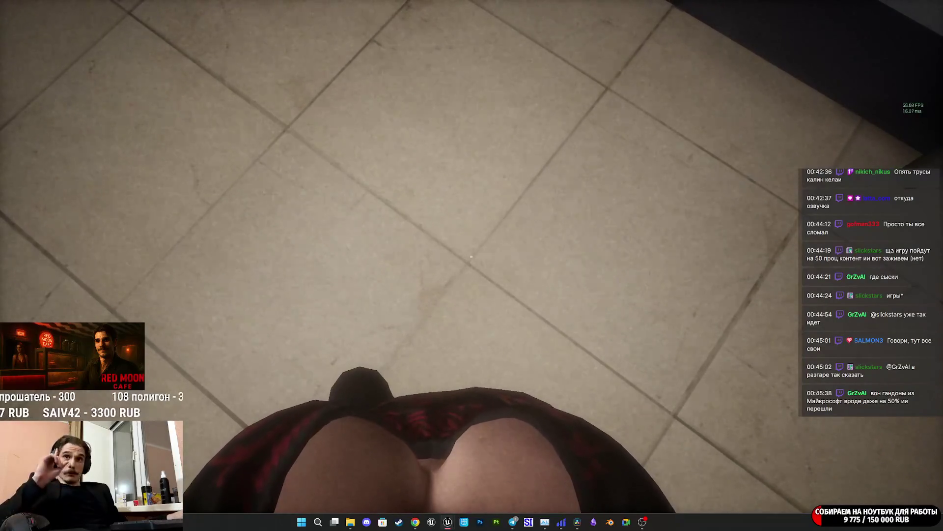
pyautogui.press('Escape')
# Deselect the WomanPA asset and switch to the ThirdPersonCharacter Blueprint window from the taskbar
pyautogui.moveTo(416, 521)
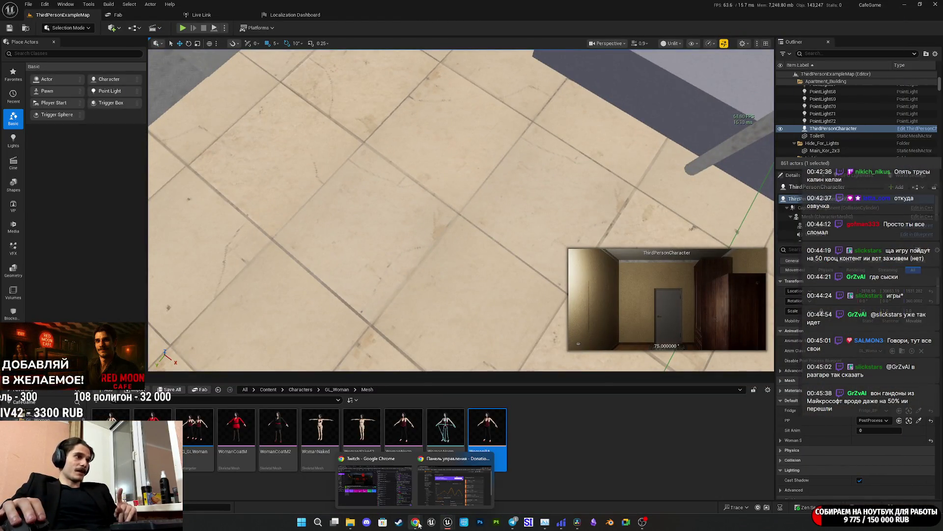
pyautogui.moveTo(444, 508)
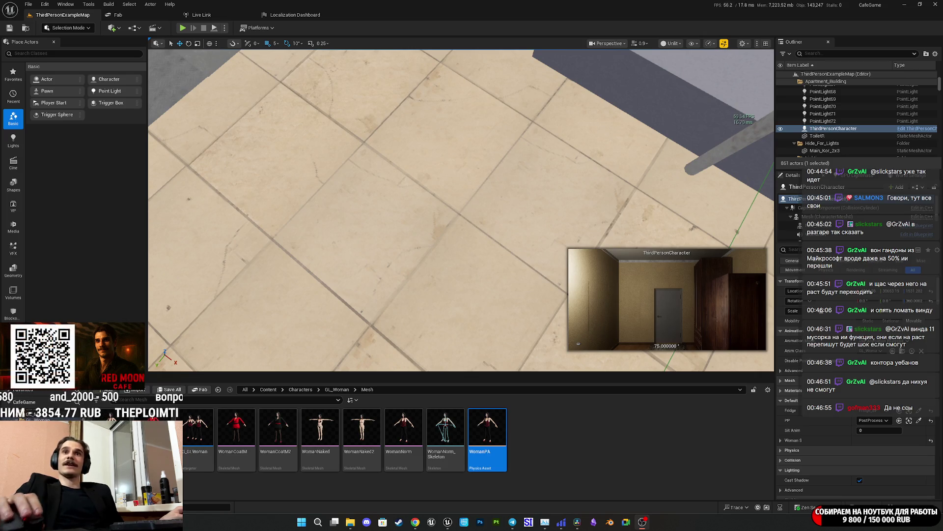
pyautogui.click(646, 421)
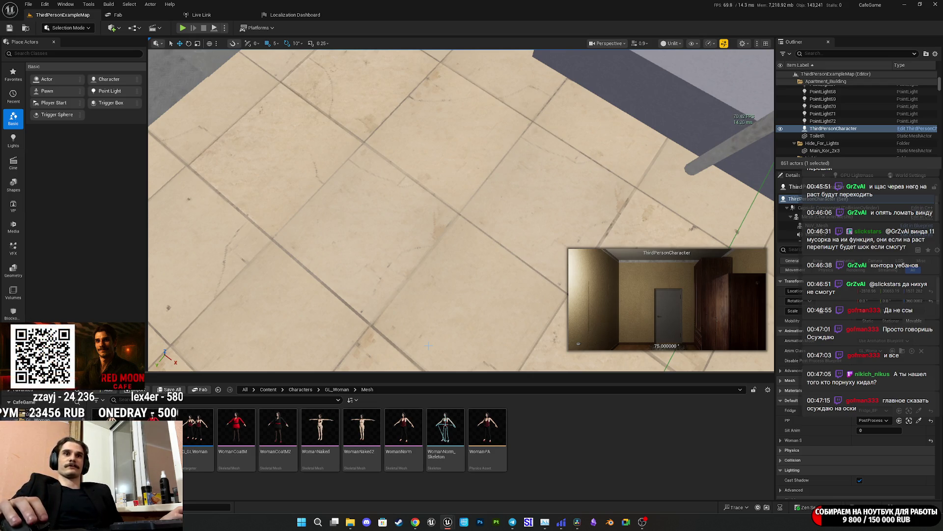
pyautogui.moveTo(445, 527)
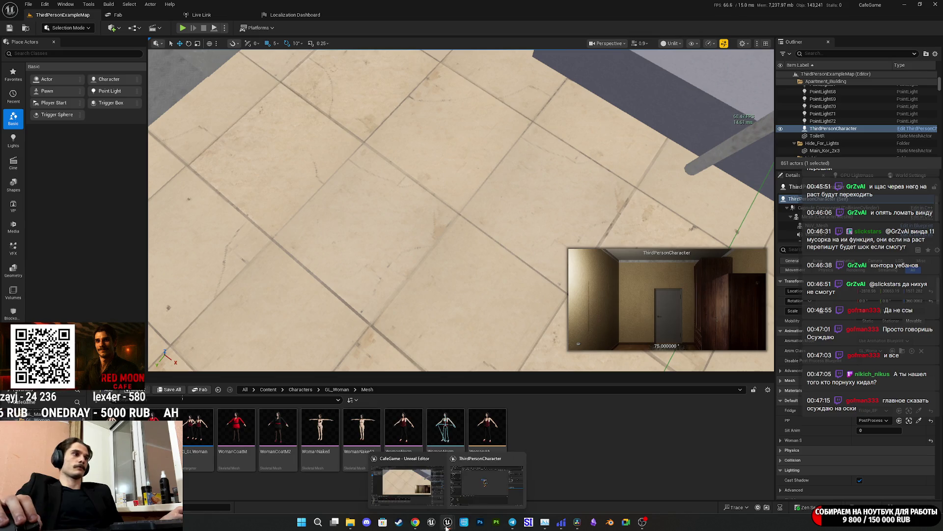
pyautogui.click(486, 484)
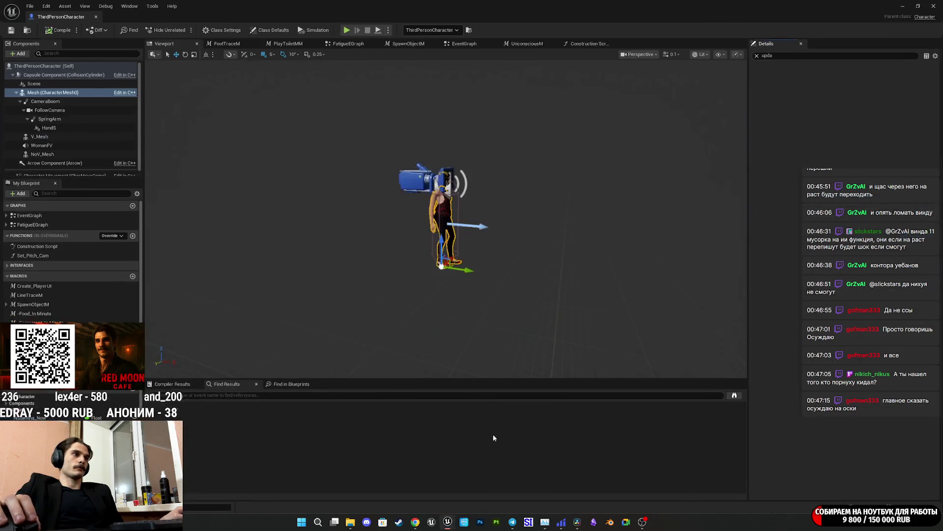
# Close the Blueprint window, frame the character with F, and edit ThirdPersonCharacter from the Outliner
pyautogui.click(935, 4)
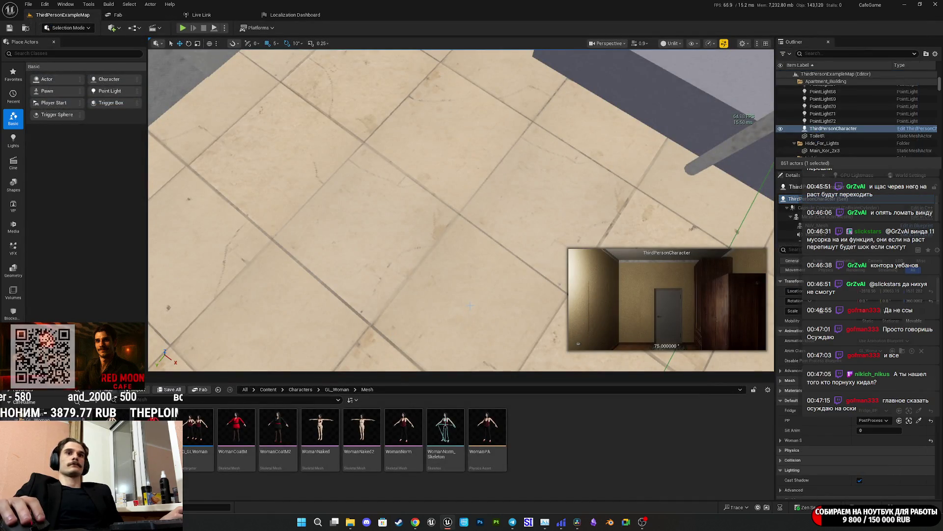
pyautogui.press('f')
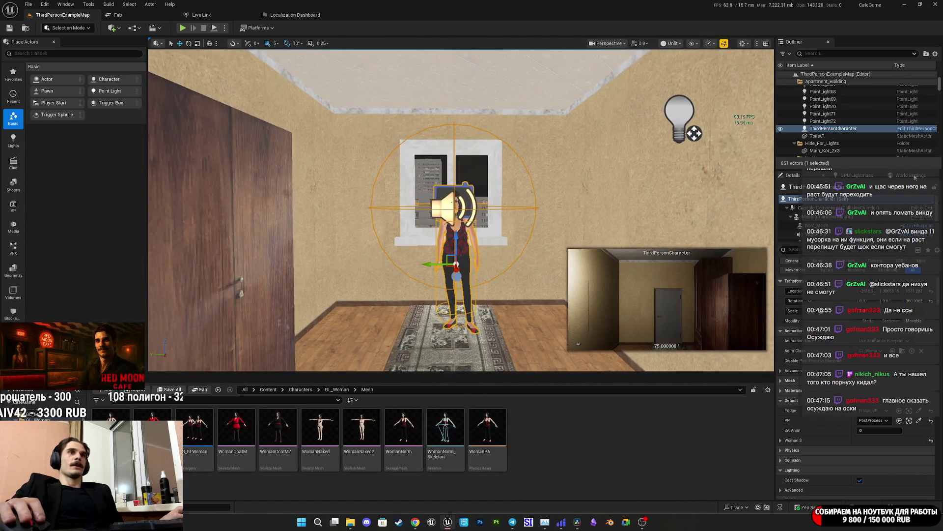
pyautogui.click(870, 215)
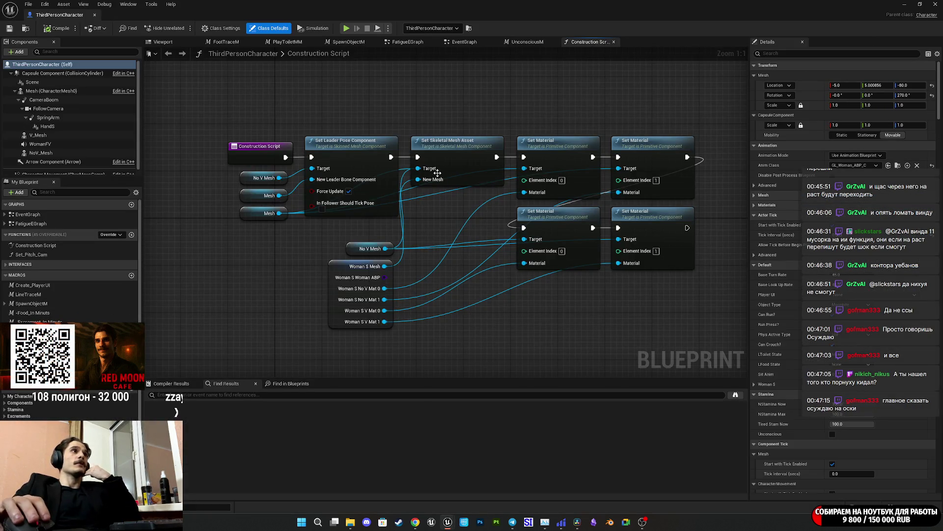
# Locate the NStamina and Breath_SFX nodes in FatigueEGraph and make a first trial selection
pyautogui.click(464, 41)
pyautogui.scroll(-8, 528, 156)
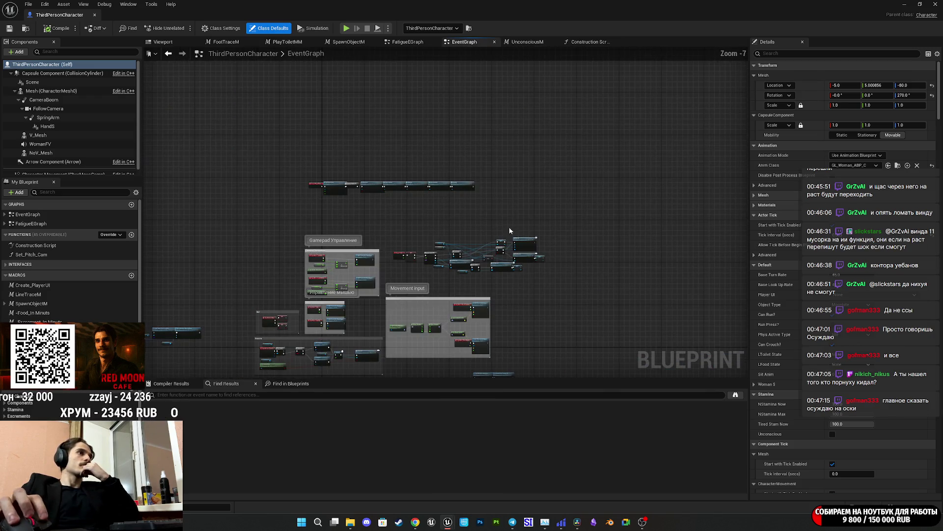
pyautogui.scroll(-5, 511, 295)
pyautogui.scroll(6, 504, 349)
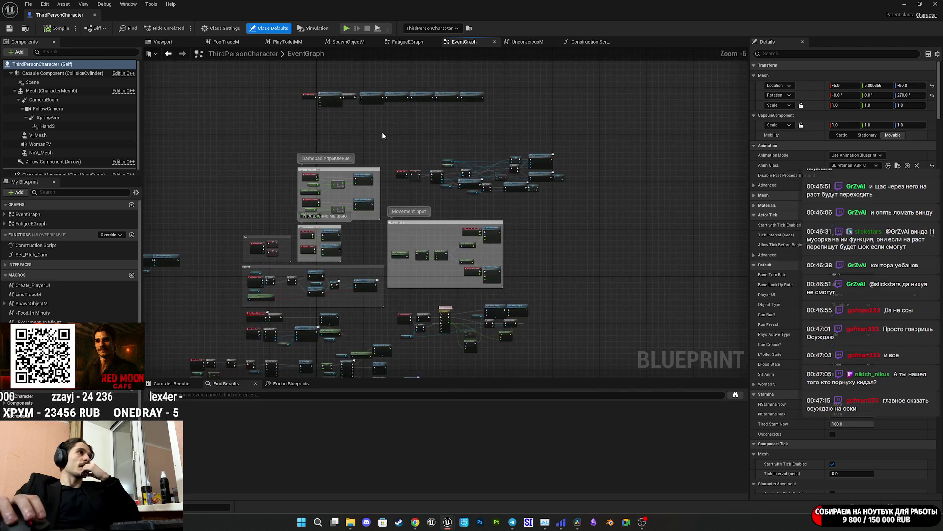
pyautogui.click(407, 42)
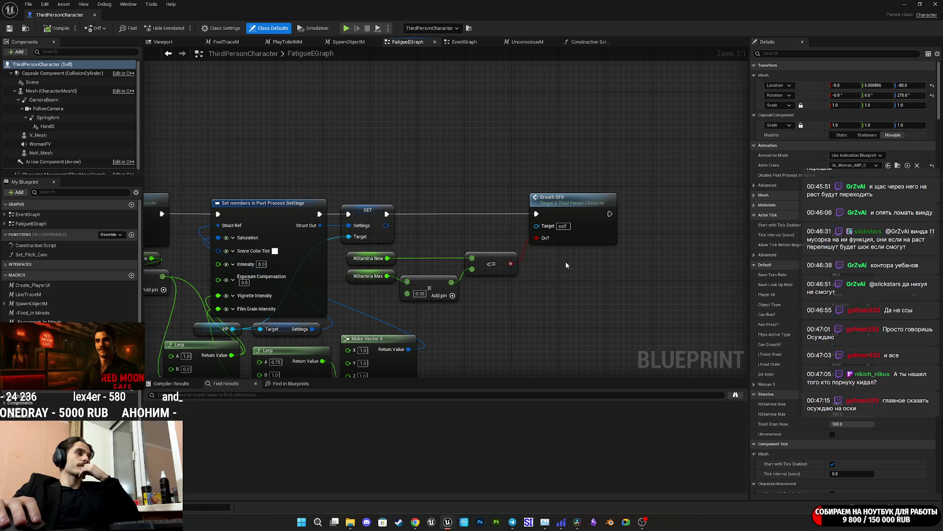
pyautogui.moveTo(553, 279); pyautogui.dragTo(673, 251)
pyautogui.moveTo(623, 275)
pyautogui.mouseDown()
pyautogui.moveTo(622, 262)
pyautogui.moveTo(664, 255)
pyautogui.moveTo(618, 283)
pyautogui.moveTo(583, 282)
pyautogui.mouseUp()
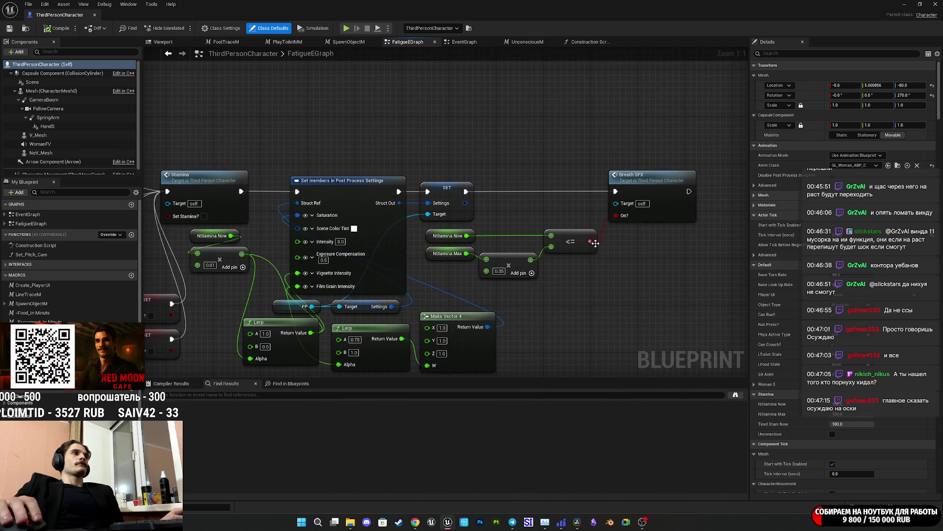
pyautogui.moveTo(469, 279)
pyautogui.mouseDown()
pyautogui.moveTo(572, 237)
pyautogui.moveTo(682, 214)
pyautogui.moveTo(921, 271)
pyautogui.mouseUp()
pyautogui.scroll(-8, 624, 105)
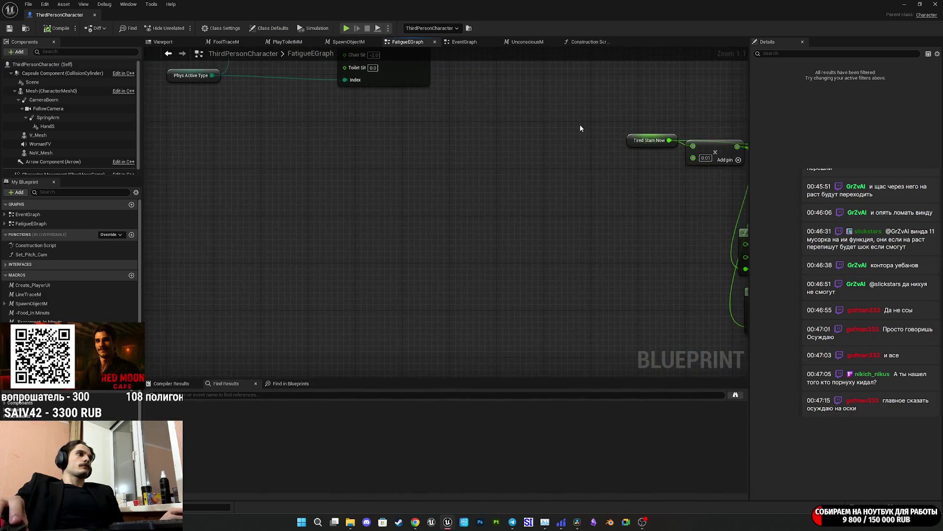
pyautogui.scroll(8, 425, 251)
pyautogui.click(386, 278)
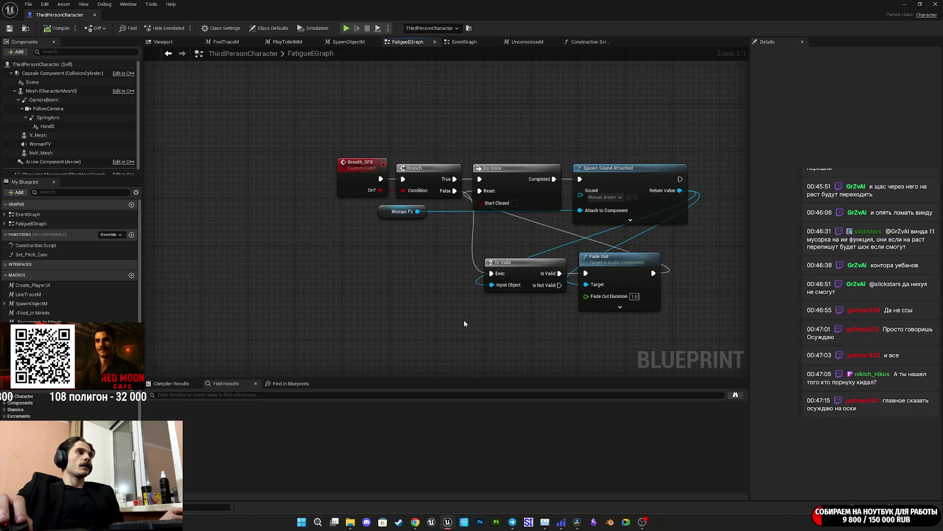
# Select the NStamina Now/Max, multiply and <= nodes and paste a copy near Breath_SFX
pyautogui.scroll(-4, 511, 310)
pyautogui.click(465, 44)
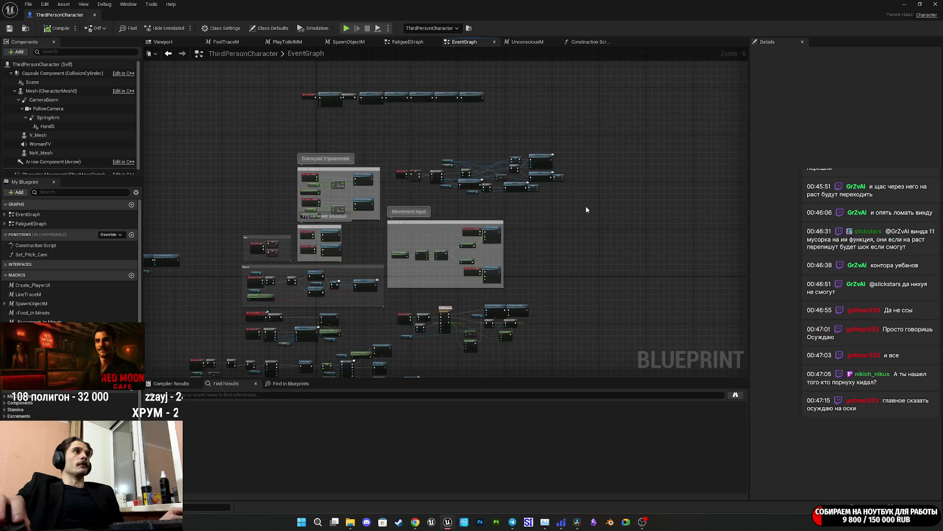
pyautogui.click(420, 43)
pyautogui.scroll(3, 513, 281)
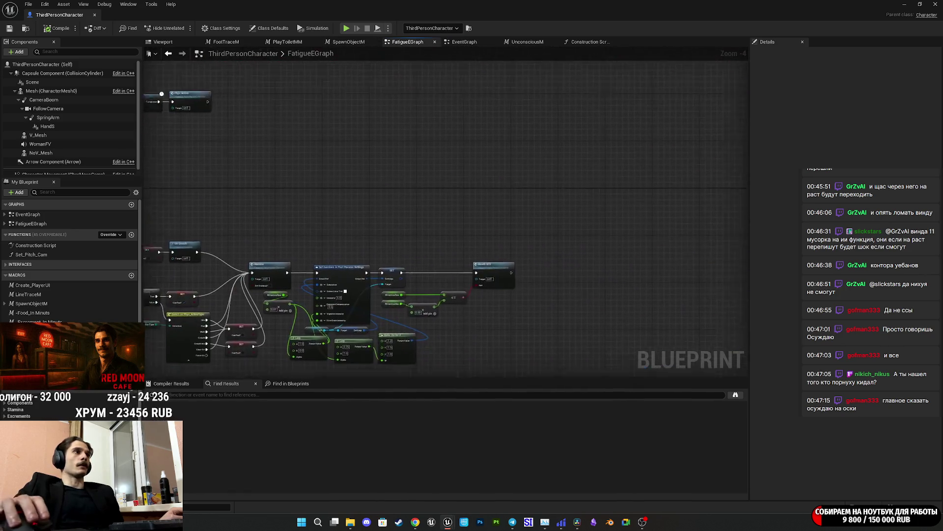
pyautogui.scroll(1, 513, 280)
pyautogui.moveTo(540, 246); pyautogui.dragTo(364, 187)
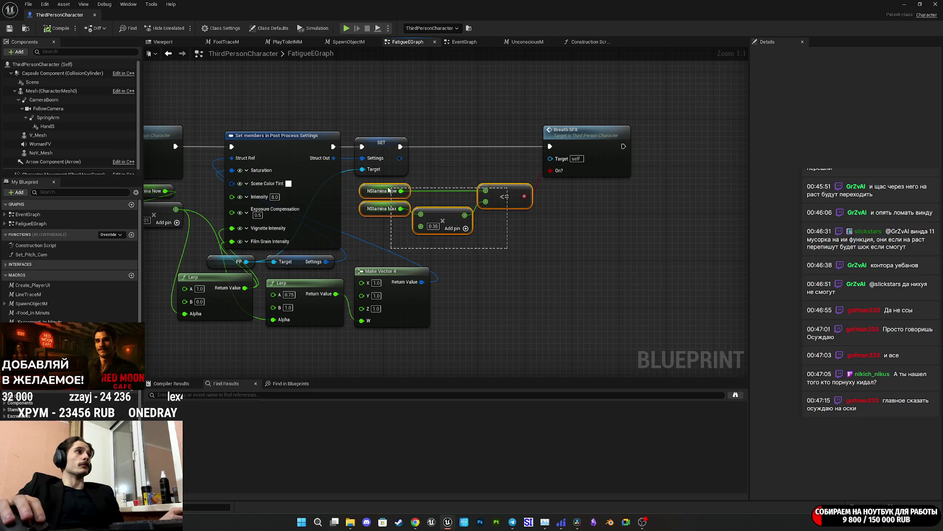
pyautogui.scroll(-5, 227, 259)
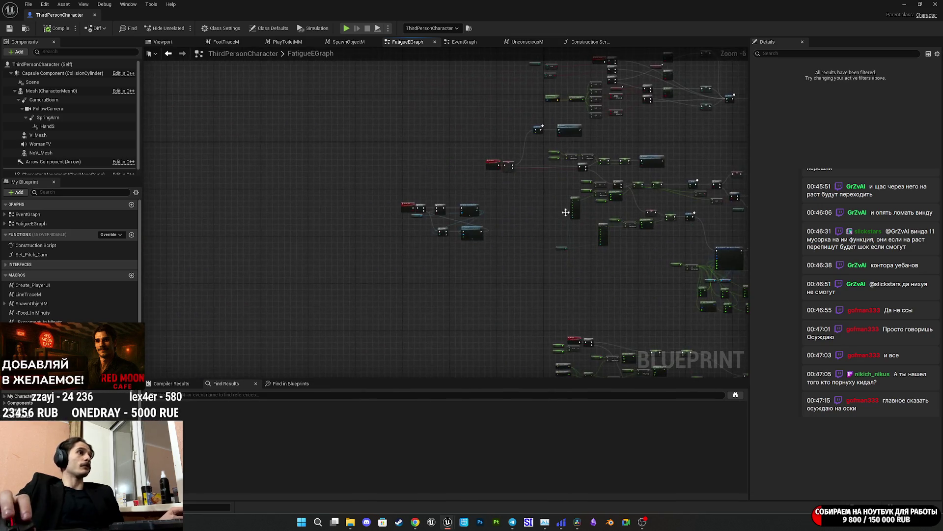
pyautogui.scroll(5, 381, 228)
pyautogui.hotkey('ctrl', 'v')
# Position the pasted stamina comparison nodes below the Breath_SFX logic
pyautogui.moveTo(492, 268); pyautogui.dragTo(700, 350)
pyautogui.moveTo(688, 312); pyautogui.dragTo(533, 259)
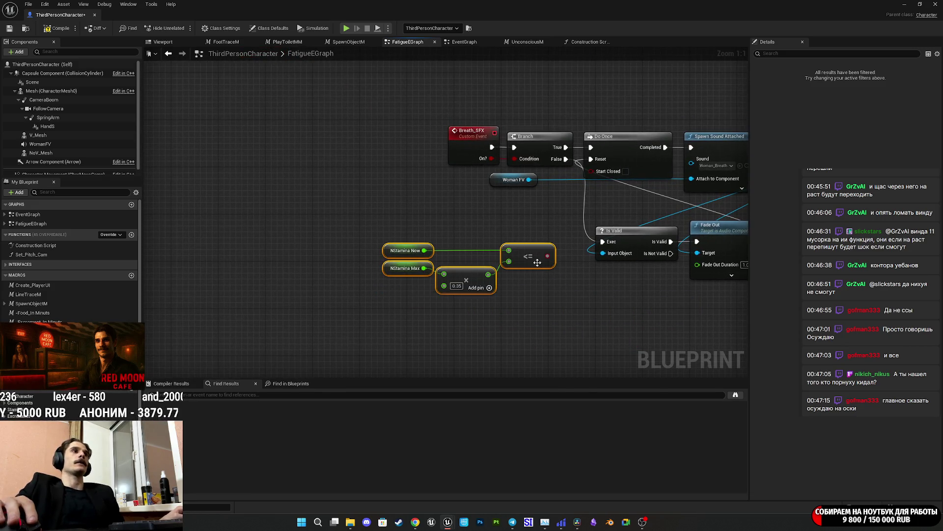
pyautogui.moveTo(636, 296); pyautogui.dragTo(494, 321)
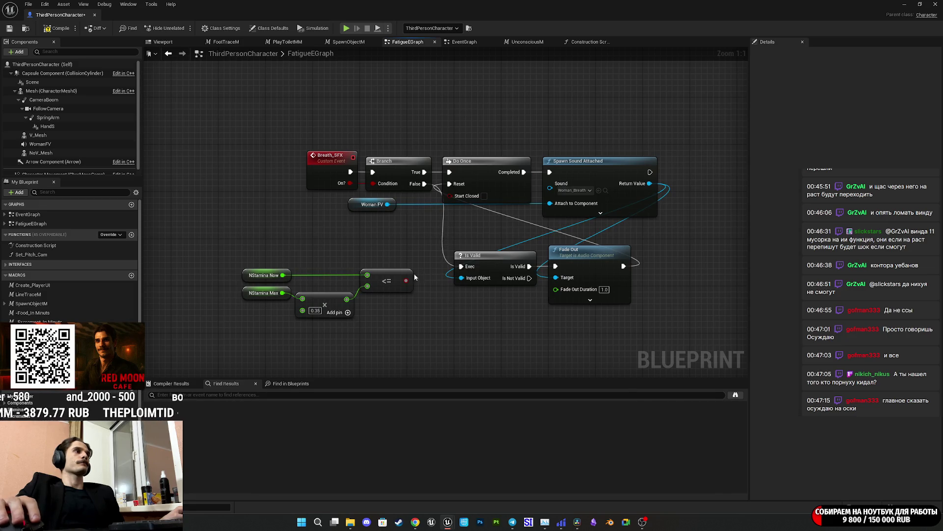
pyautogui.moveTo(388, 312); pyautogui.dragTo(228, 251)
pyautogui.moveTo(387, 281); pyautogui.dragTo(315, 311)
# Add a Branch on the False path and change the multiplier to 0.565
pyautogui.moveTo(424, 183)
pyautogui.mouseDown()
pyautogui.moveTo(388, 251)
pyautogui.moveTo(352, 242)
pyautogui.mouseUp()
pyautogui.write('bra')
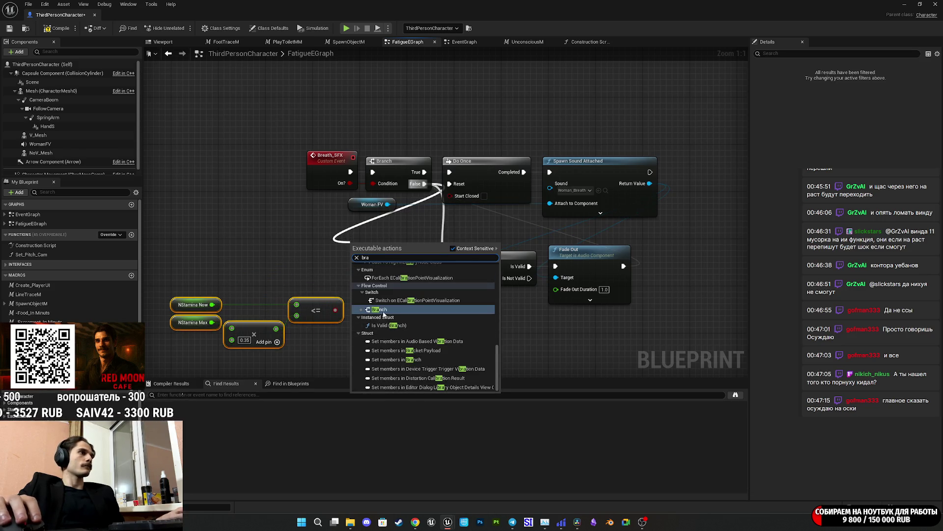
pyautogui.click(380, 310)
pyautogui.click(244, 340)
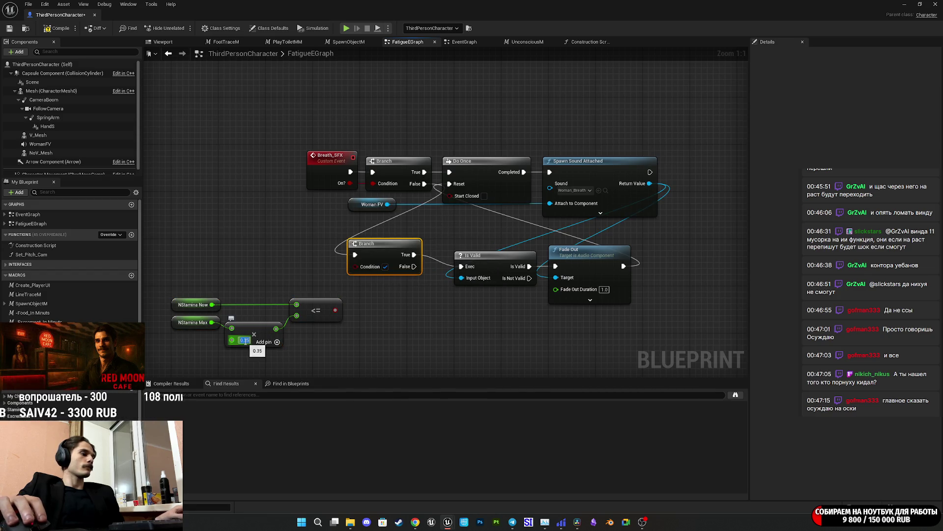
pyautogui.write('0.5')
pyautogui.write('65')
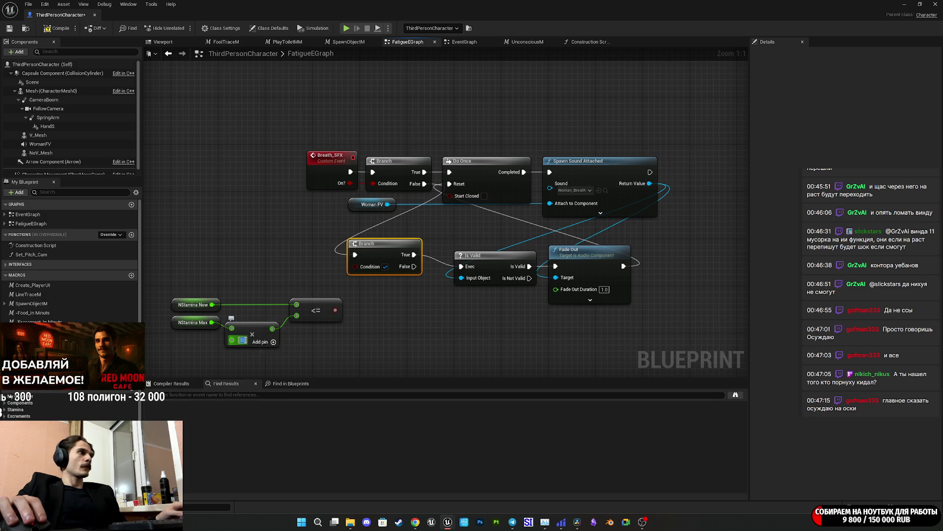
pyautogui.click(328, 349)
# Replace the <= node with a >= comparing NStamina Now against the multiply result
pyautogui.moveTo(276, 329); pyautogui.dragTo(411, 321)
pyautogui.click(452, 373)
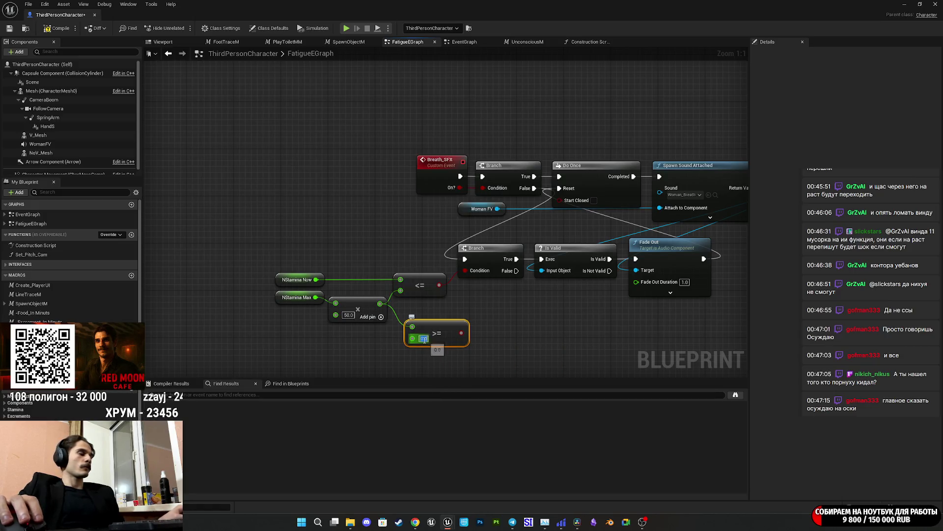
pyautogui.click(424, 338)
pyautogui.click(421, 287)
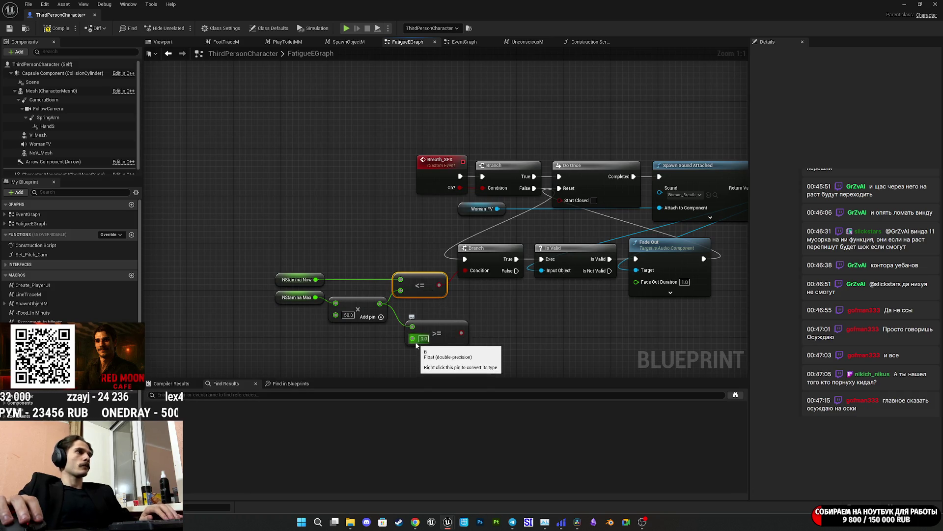
pyautogui.moveTo(412, 326); pyautogui.dragTo(387, 307)
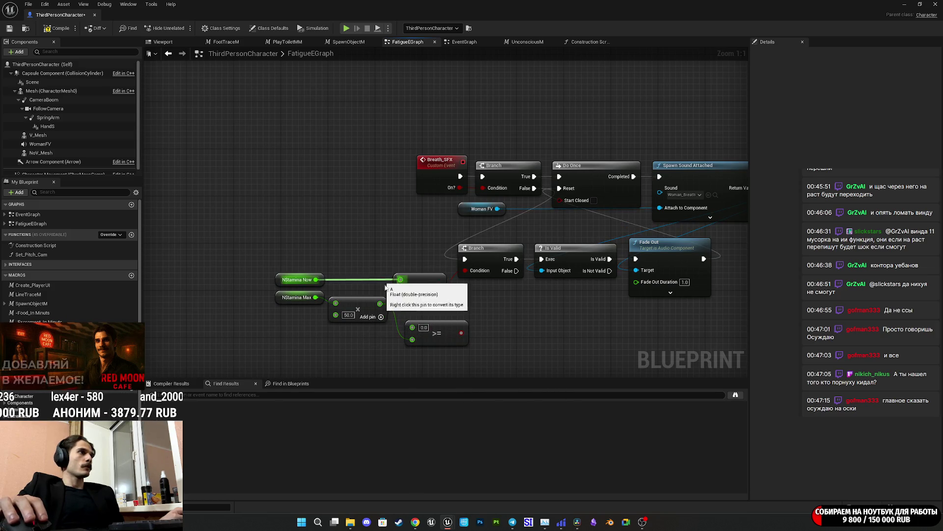
pyautogui.moveTo(412, 327); pyautogui.dragTo(316, 280)
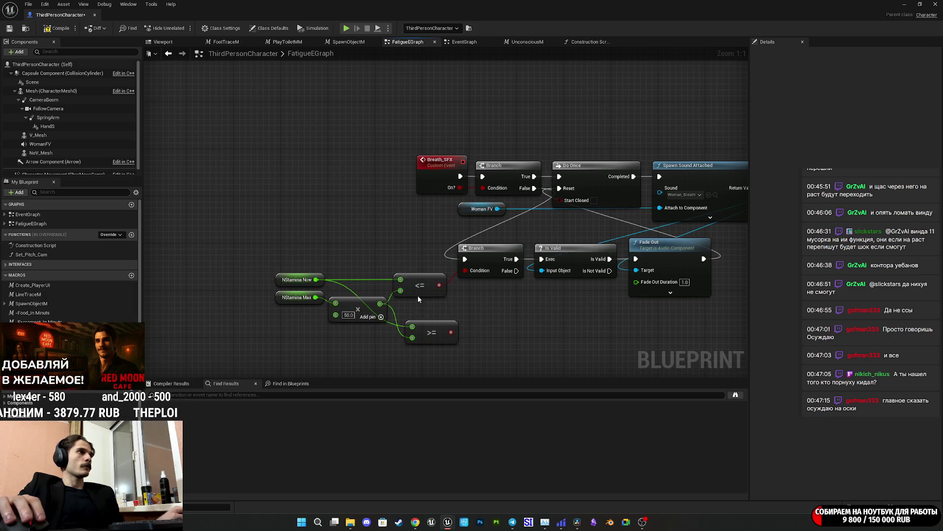
pyautogui.click(418, 294)
pyautogui.press('Delete')
pyautogui.moveTo(438, 322); pyautogui.dragTo(427, 270)
pyautogui.click(471, 306)
# Compile and save the ThirdPersonCharacter Blueprint, then return to the level editor
pyautogui.click(58, 28)
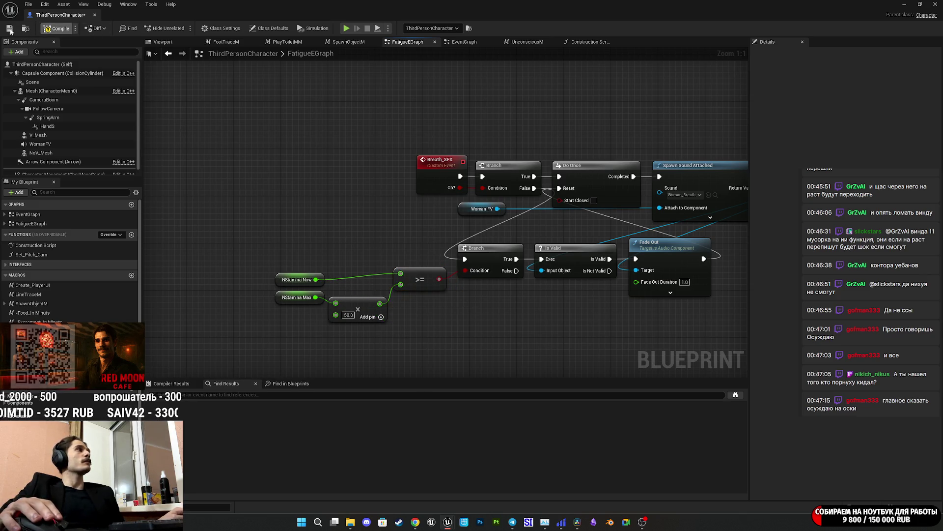
pyautogui.click(7, 30)
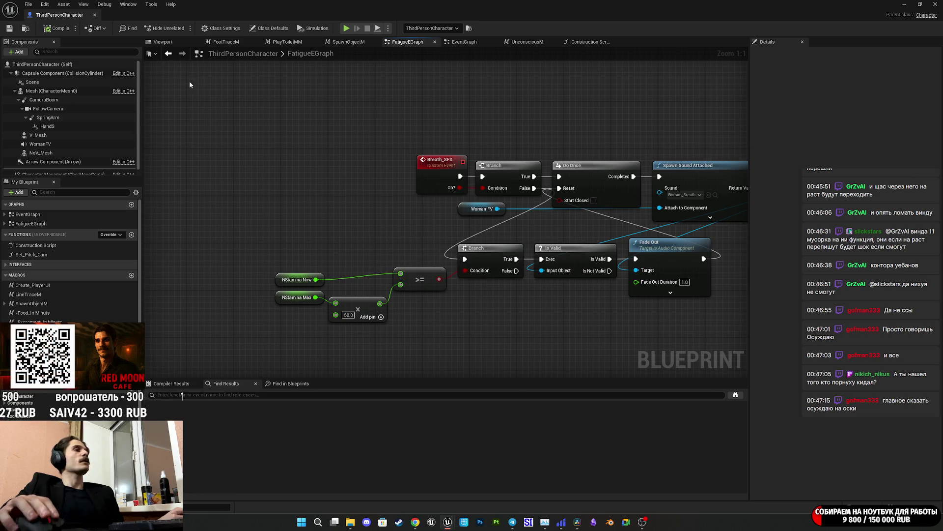
pyautogui.hotkey('alt', 'Tab')
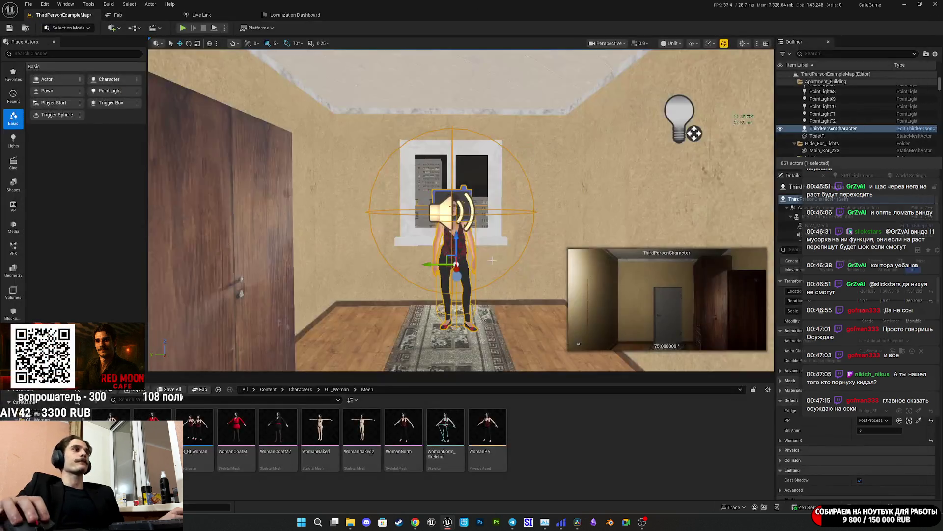
# Save ThirdPersonExampleMap and start a fullscreen play-in-editor session
pyautogui.hotkey('ctrl', 'shift', 's')
pyautogui.click(540, 345)
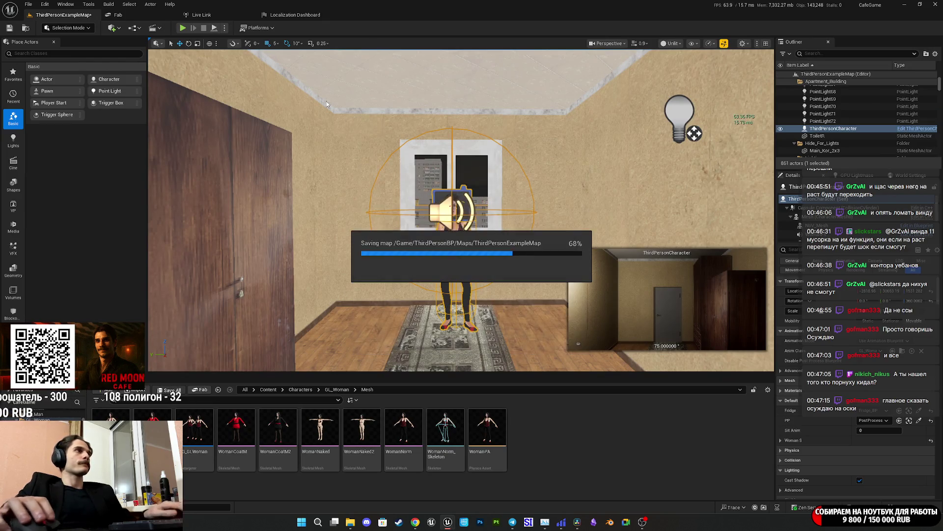
pyautogui.click(183, 28)
pyautogui.press('F11')
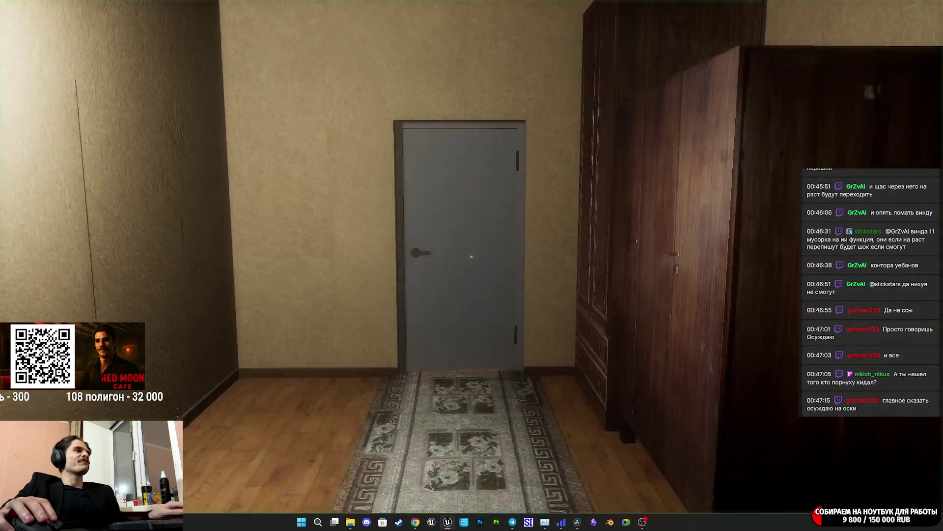
# Walk the character through the door into the kitchen and try interacting with the window cabinet
pyautogui.press('w')
pyautogui.press('w')
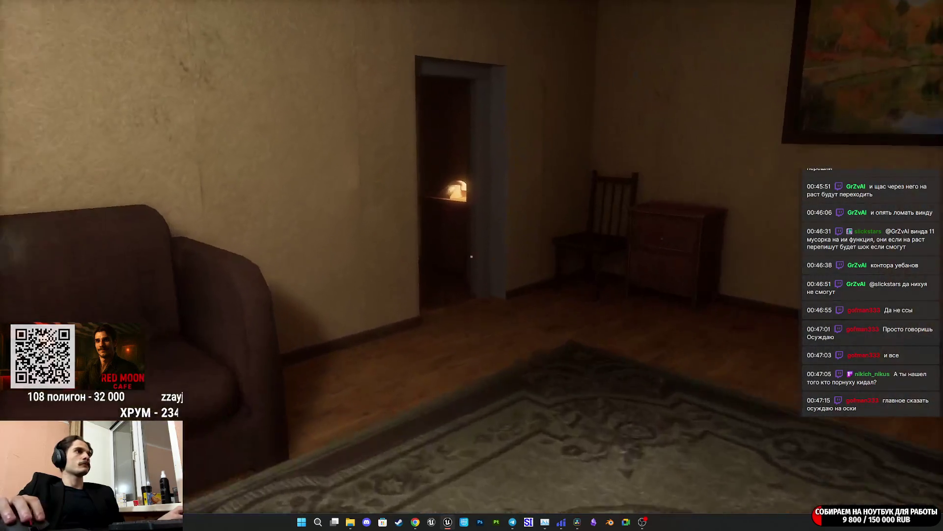
pyautogui.press('e')
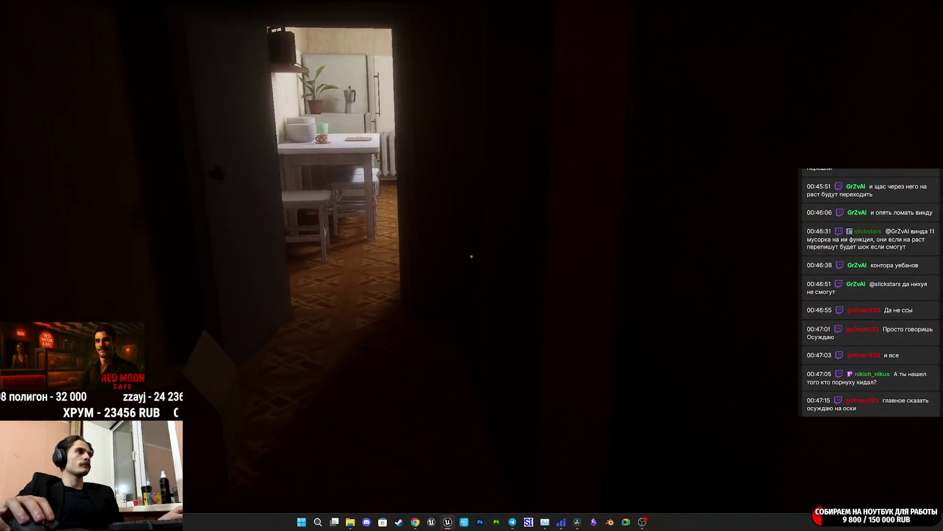
pyautogui.press('w')
pyautogui.press('e')
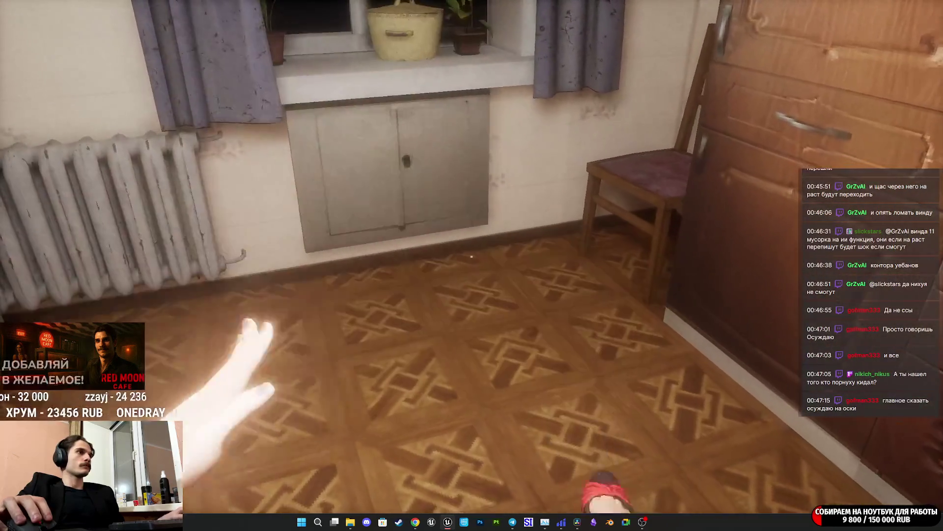
pyautogui.press('w')
pyautogui.press('e')
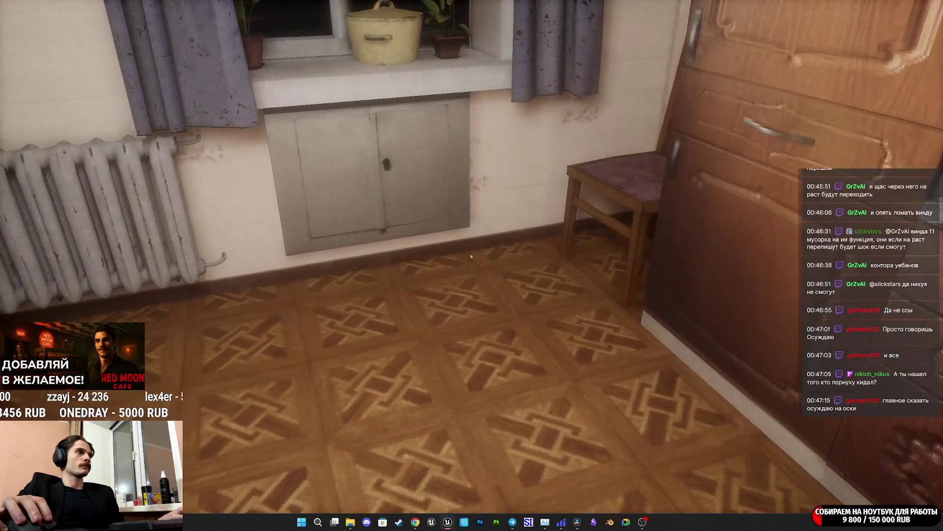
pyautogui.press('e')
pyautogui.press('e')
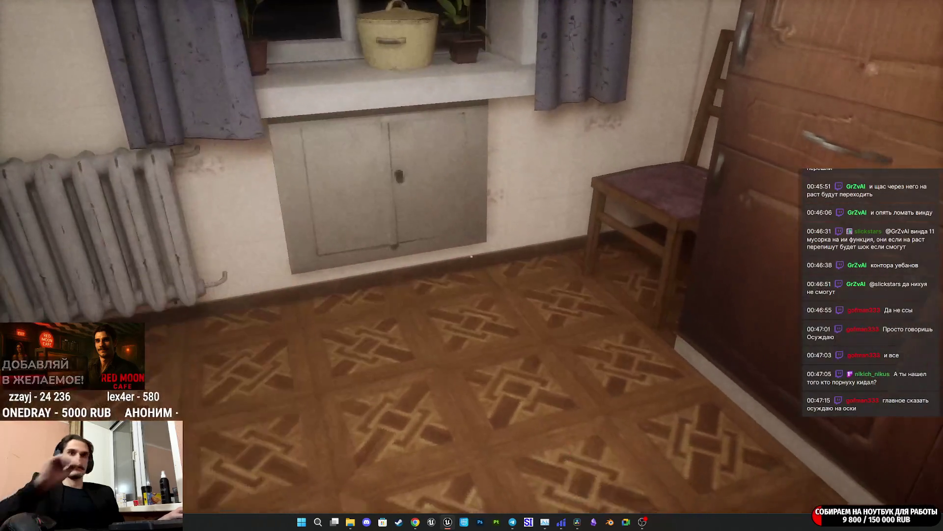
pyautogui.press('e')
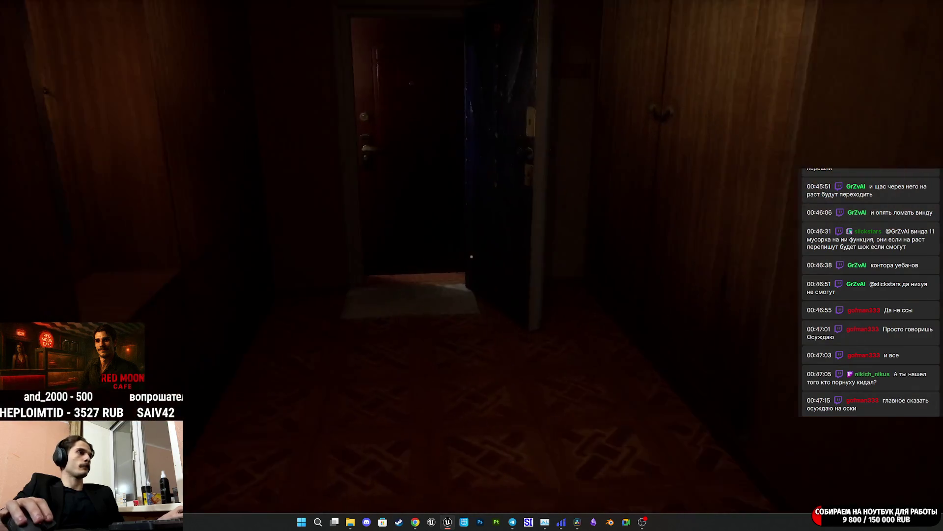
# Push open the bedroom door, walk to the balcony window, then end the playtest and exit fullscreen
pyautogui.click(471, 256)
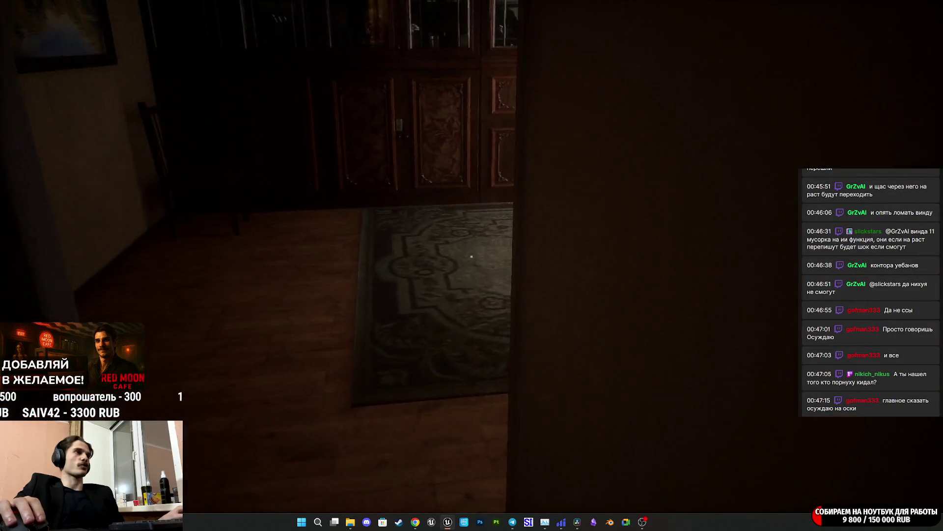
pyautogui.press('w')
pyautogui.press('w')
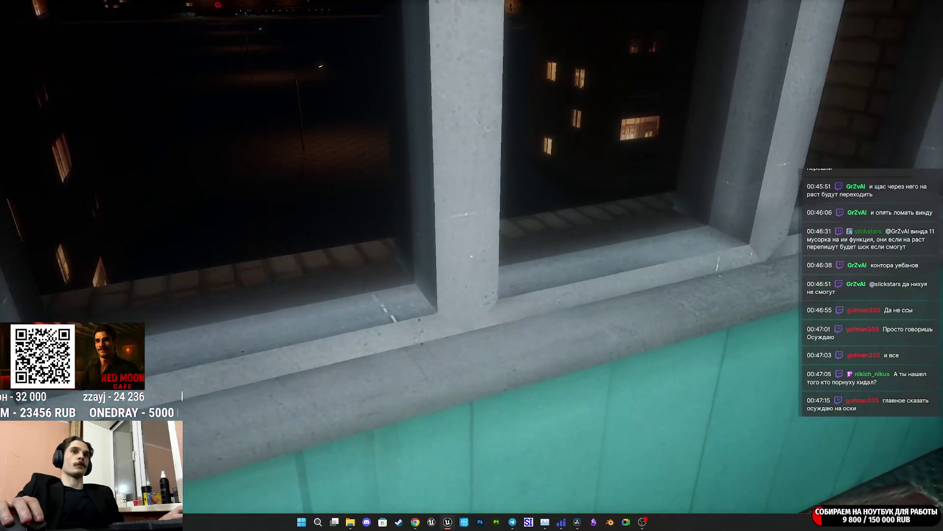
pyautogui.press('w')
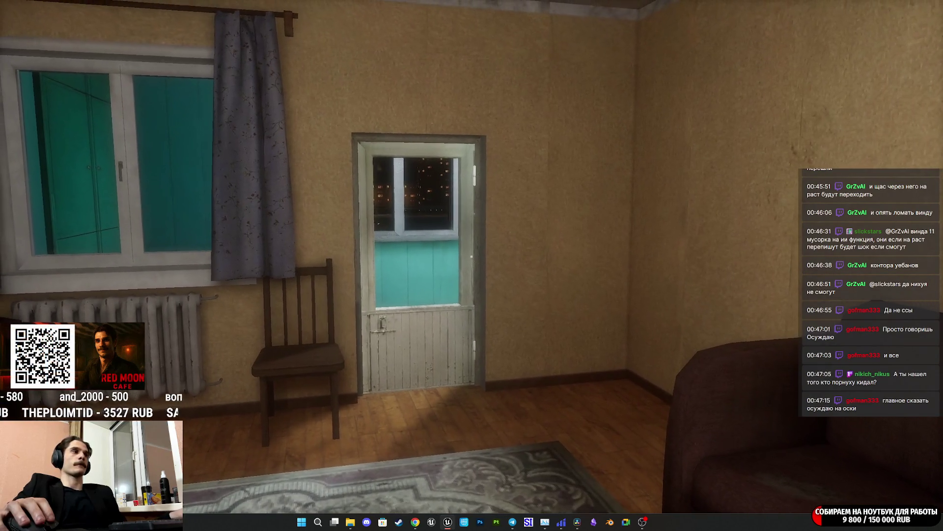
pyautogui.press('Escape')
pyautogui.press('F11')
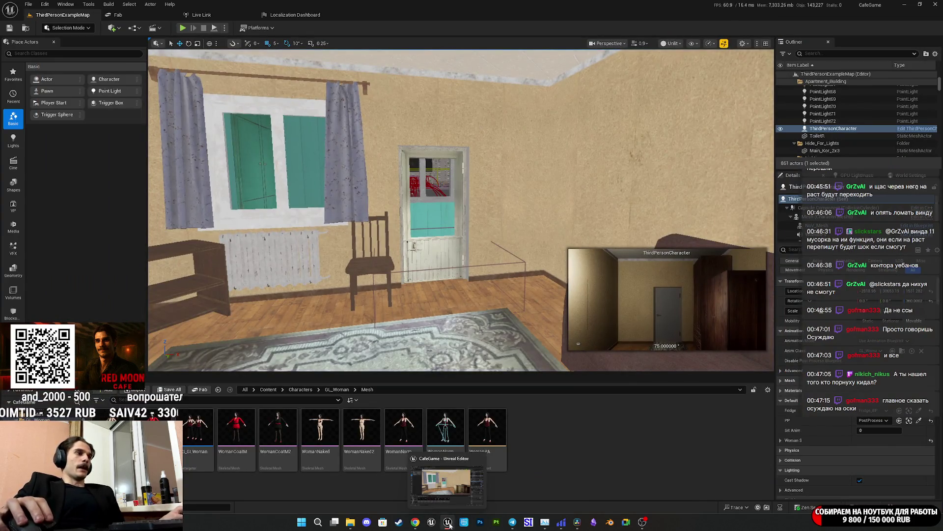
# Open ThirdPersonCharacter in the Blueprint Editor and select the stamina comparison nodes on FatigueEGraph
pyautogui.click(915, 191)
pyautogui.click(884, 208)
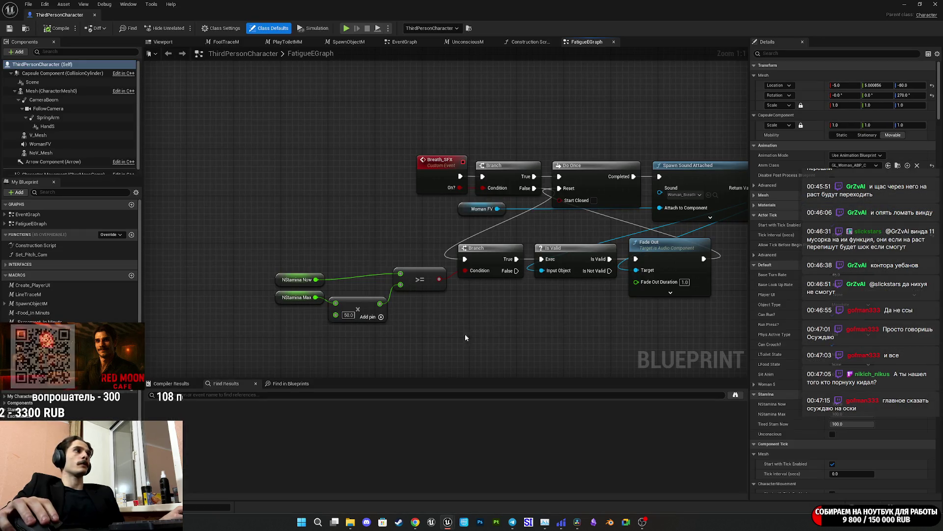
pyautogui.moveTo(452, 339)
pyautogui.mouseDown()
pyautogui.moveTo(316, 266)
pyautogui.moveTo(414, 311)
pyautogui.moveTo(450, 317)
pyautogui.moveTo(320, 320)
pyautogui.mouseUp()
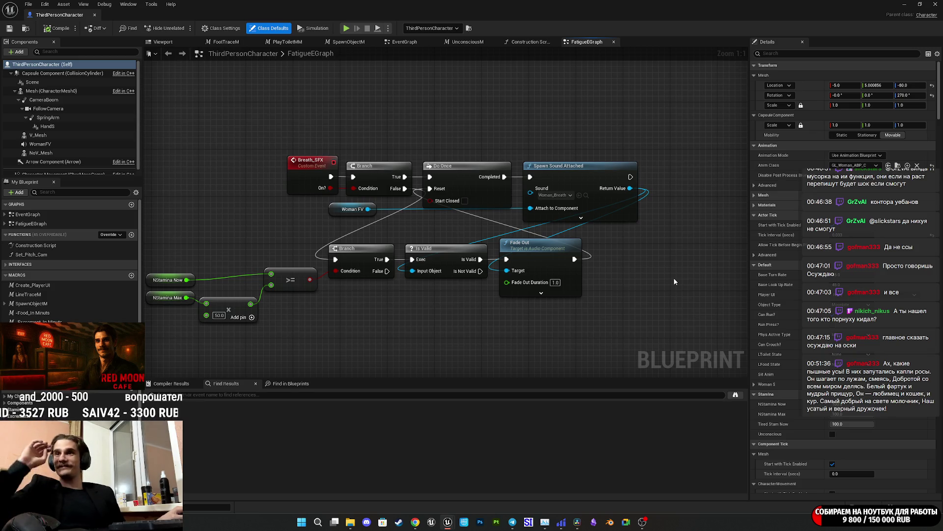
pyautogui.moveTo(665, 272); pyautogui.dragTo(627, 264)
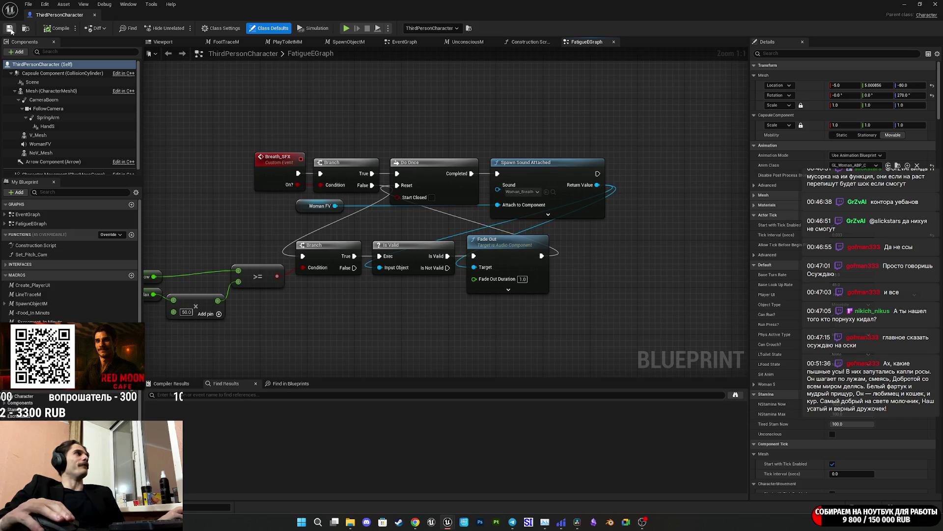
# Add a Print String node after the Breath SFX call, found by searching 'prin'
pyautogui.scroll(-3, 493, 254)
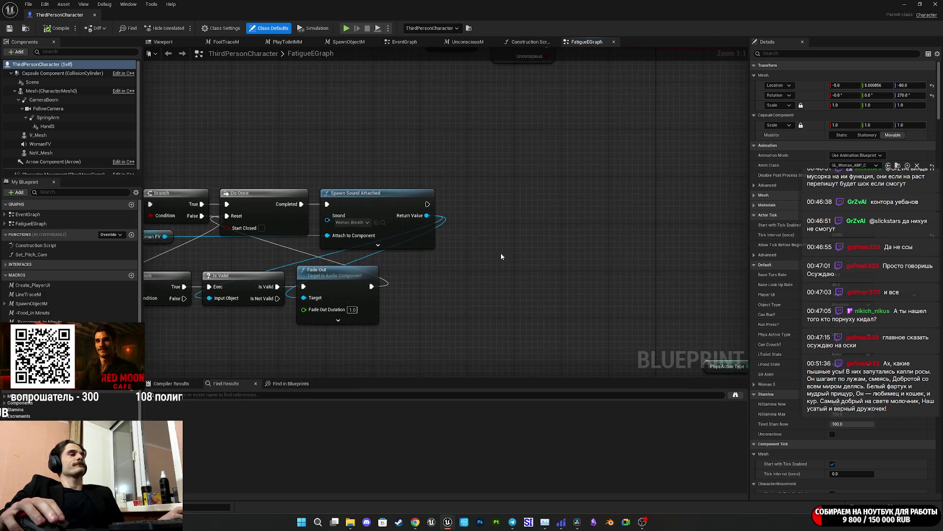
pyautogui.moveTo(519, 256); pyautogui.dragTo(197, 349)
pyautogui.moveTo(384, 255); pyautogui.dragTo(403, 255)
pyautogui.write('prin')
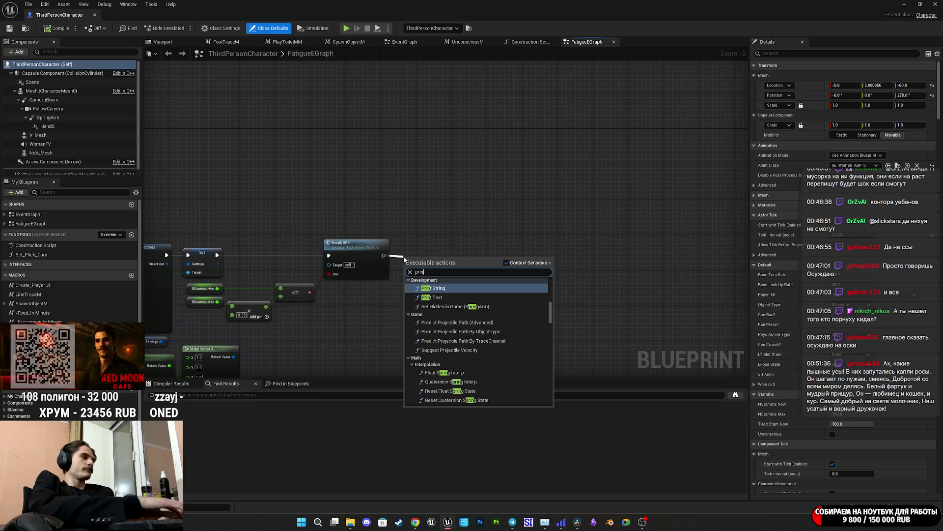
pyautogui.click(435, 288)
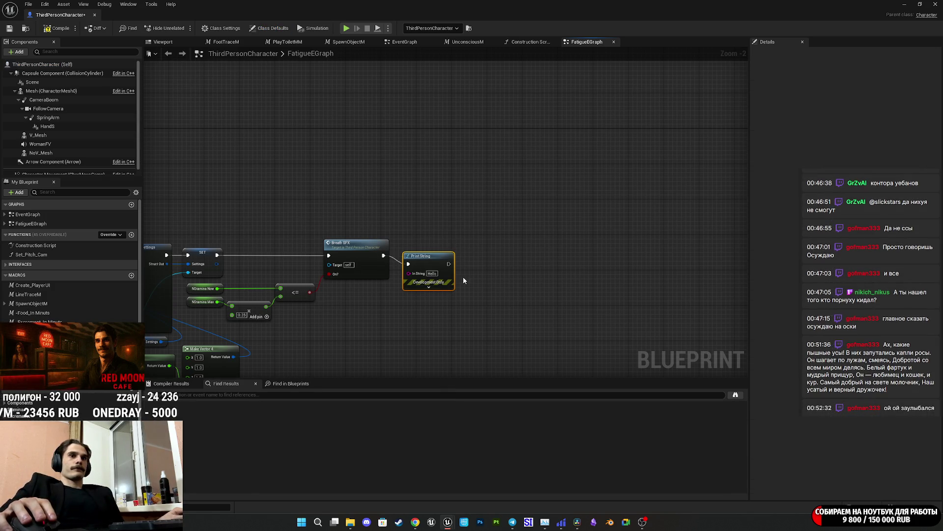
pyautogui.scroll(2, 470, 285)
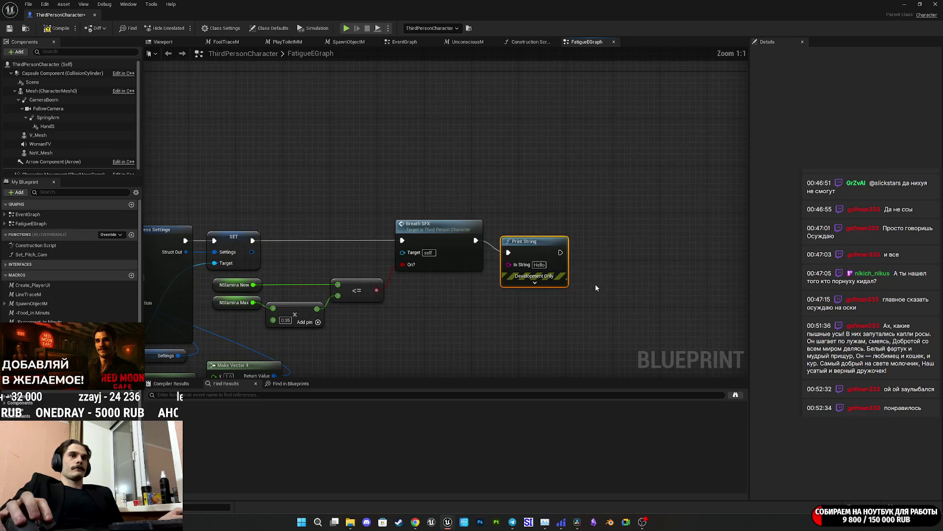
pyautogui.moveTo(530, 251); pyautogui.dragTo(529, 240)
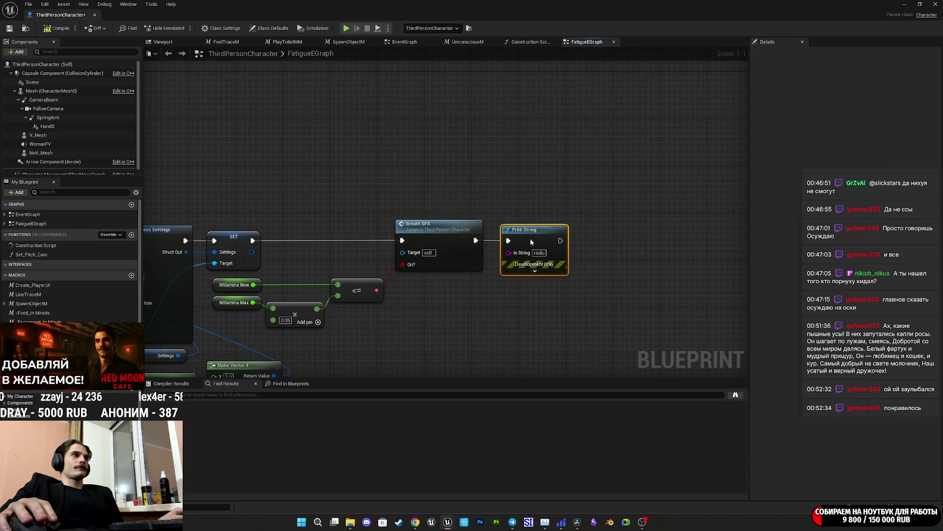
# Wire the stamina comparison result into the Print String's In String and save the Blueprint
pyautogui.moveTo(444, 295); pyautogui.dragTo(500, 292)
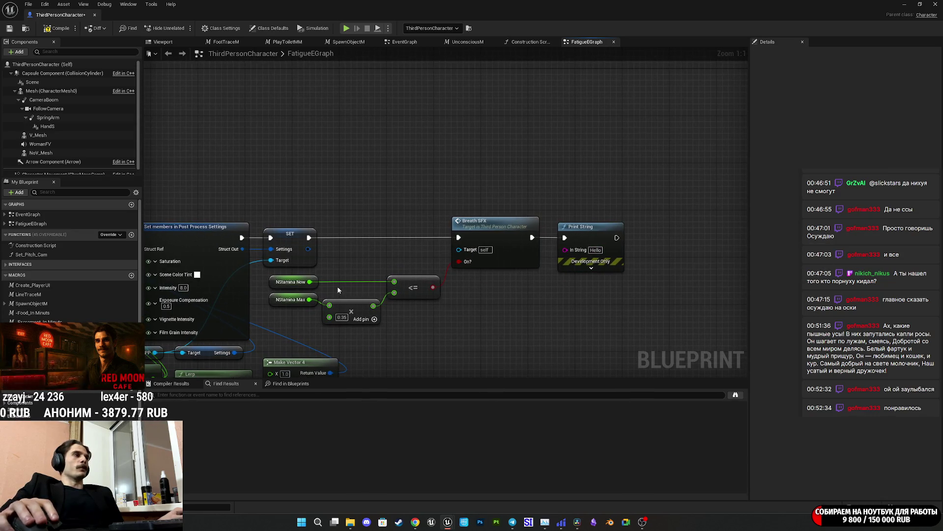
pyautogui.moveTo(451, 346)
pyautogui.mouseDown()
pyautogui.moveTo(669, 299)
pyautogui.moveTo(653, 285)
pyautogui.moveTo(453, 306)
pyautogui.mouseUp()
pyautogui.scroll(-1, 611, 274)
pyautogui.scroll(1, 462, 291)
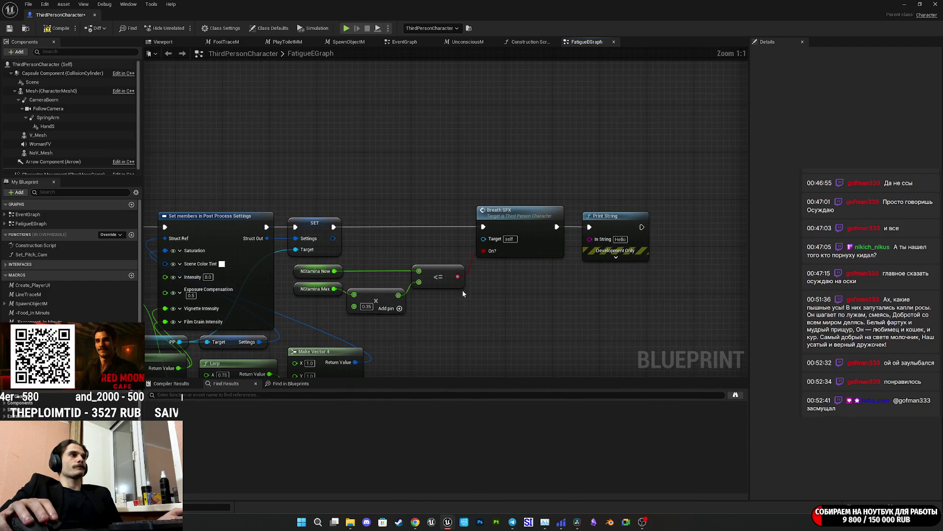
pyautogui.moveTo(334, 271)
pyautogui.mouseDown()
pyautogui.moveTo(526, 265)
pyautogui.moveTo(600, 244)
pyautogui.mouseUp()
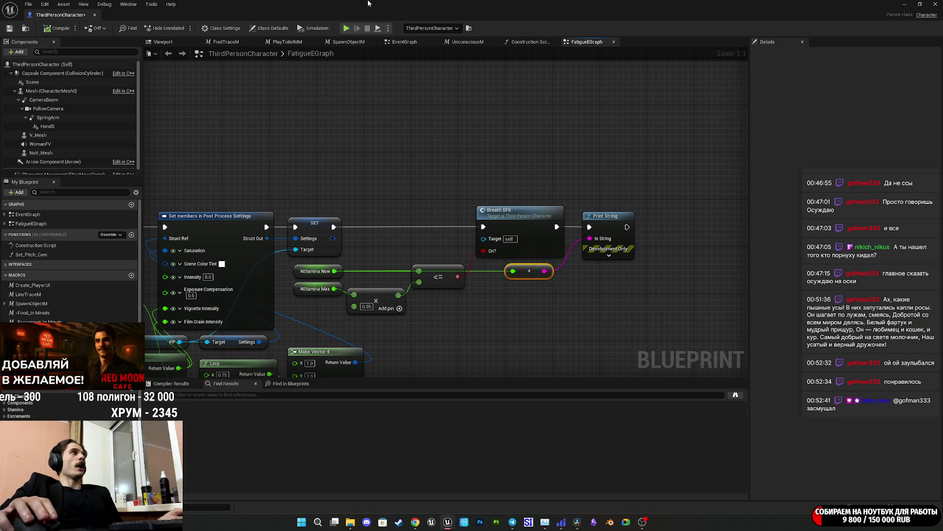
pyautogui.click(9, 28)
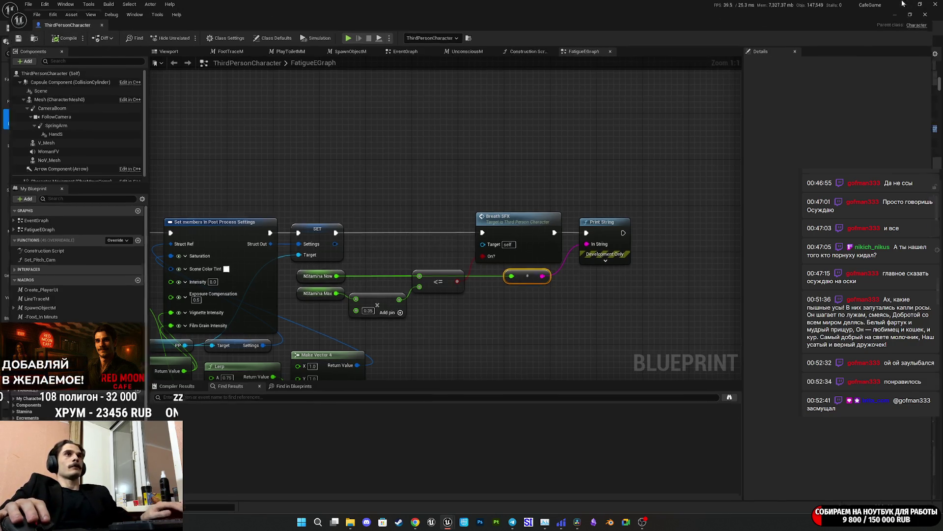
# Playtest again, walking through the hallway and room while NStamina Now values print, then stop
pyautogui.hotkey('alt', 'Tab')
pyautogui.click(182, 28)
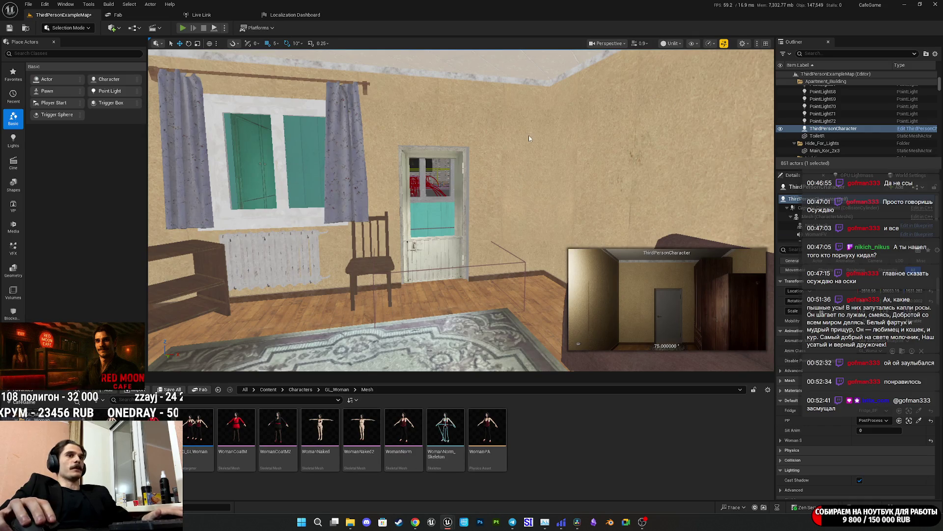
pyautogui.press('w')
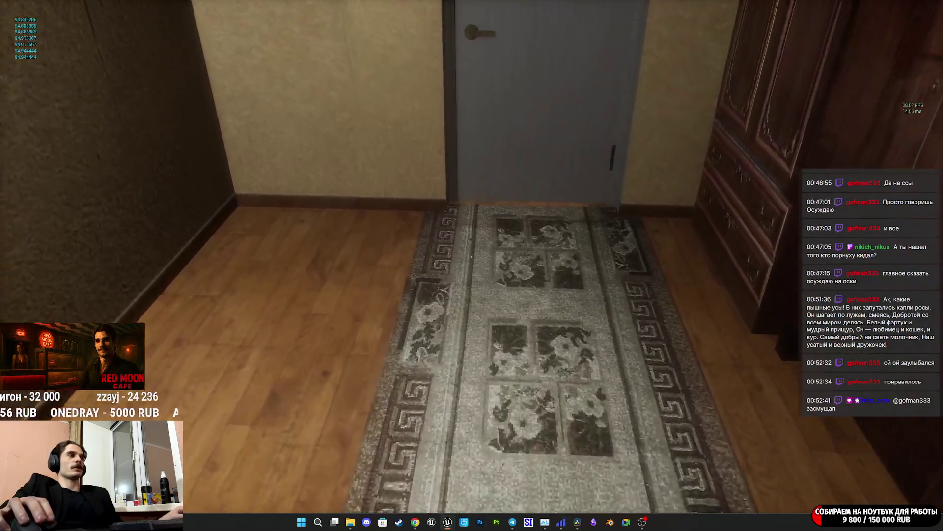
pyautogui.press('e')
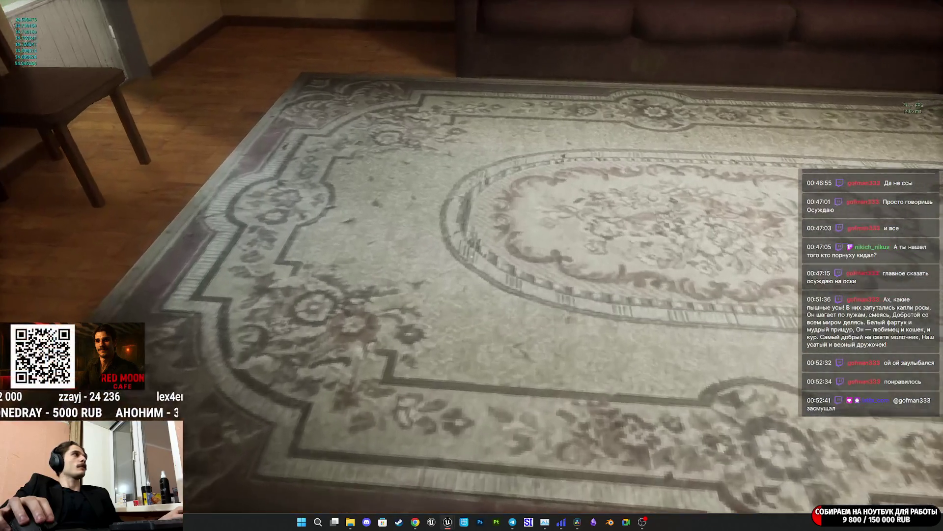
pyautogui.press('w')
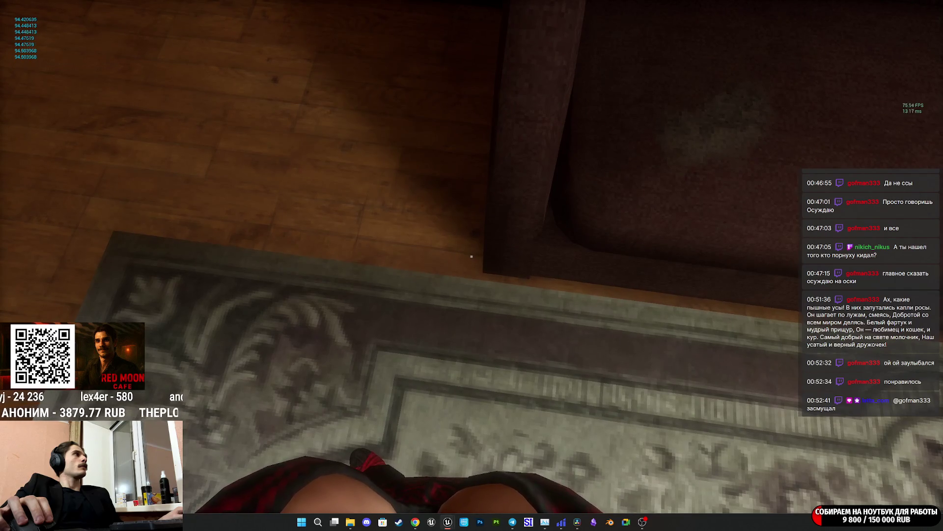
pyautogui.press('w')
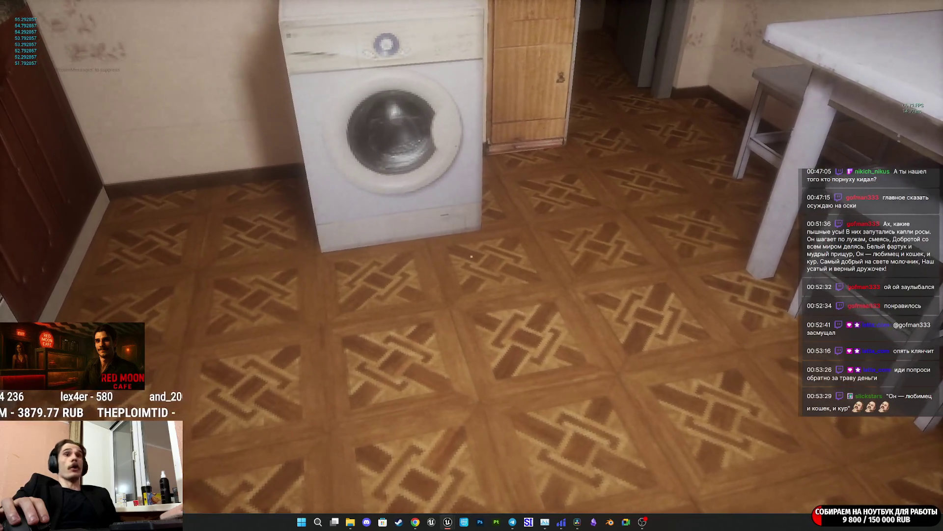
pyautogui.press('Escape')
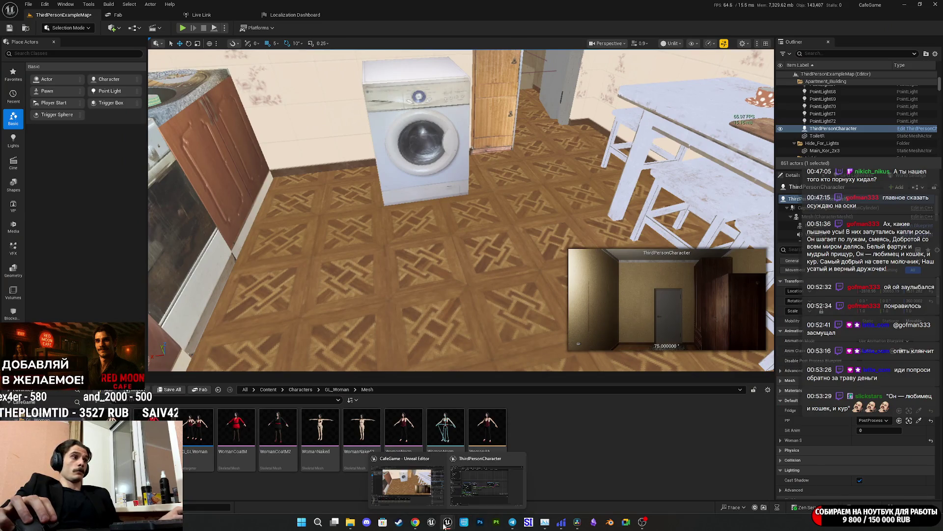
# Change the Breath_SFX NStamina Max multiplier from 50.0 to 0.5 and save ThirdPersonCharacter
pyautogui.click(476, 492)
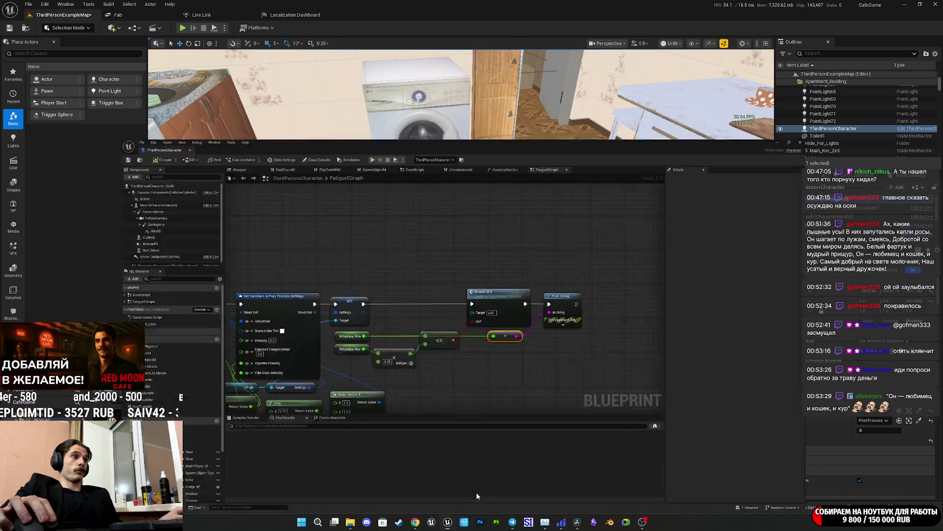
pyautogui.moveTo(594, 333)
pyautogui.mouseDown()
pyautogui.moveTo(629, 312)
pyautogui.moveTo(564, 320)
pyautogui.mouseUp()
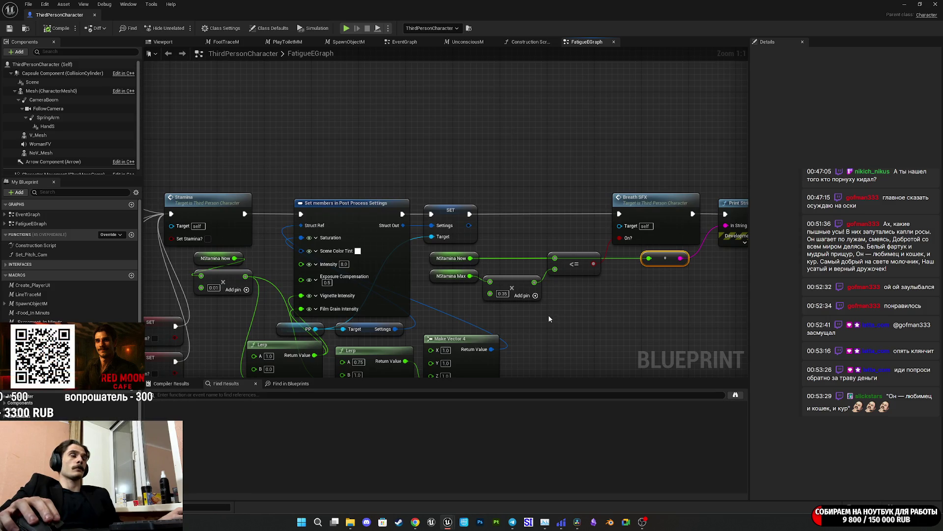
pyautogui.moveTo(548, 314)
pyautogui.mouseDown()
pyautogui.moveTo(452, 211)
pyautogui.moveTo(440, 211)
pyautogui.moveTo(387, 12)
pyautogui.moveTo(462, 160)
pyautogui.moveTo(559, 187)
pyautogui.mouseUp()
pyautogui.moveTo(490, 202); pyautogui.dragTo(378, 226)
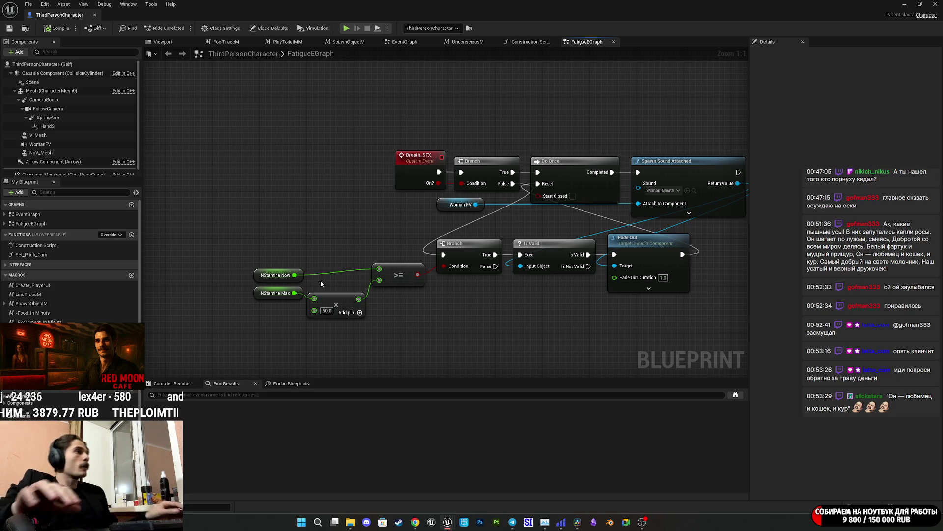
pyautogui.click(327, 310)
pyautogui.write('0.5')
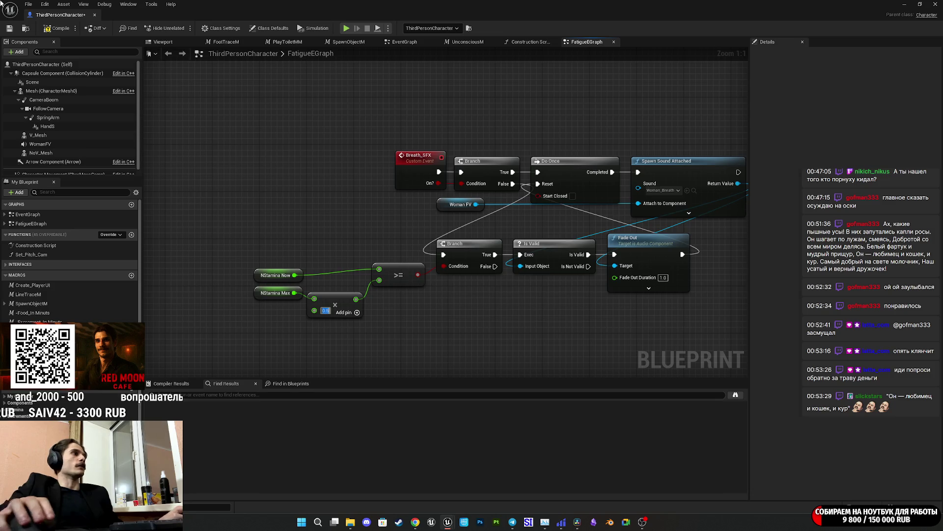
pyautogui.click(10, 29)
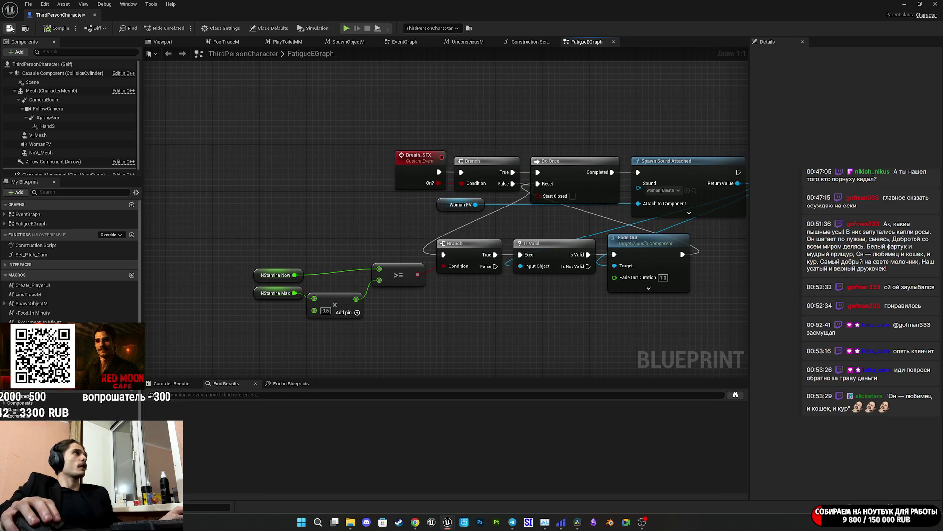
pyautogui.click(904, 4)
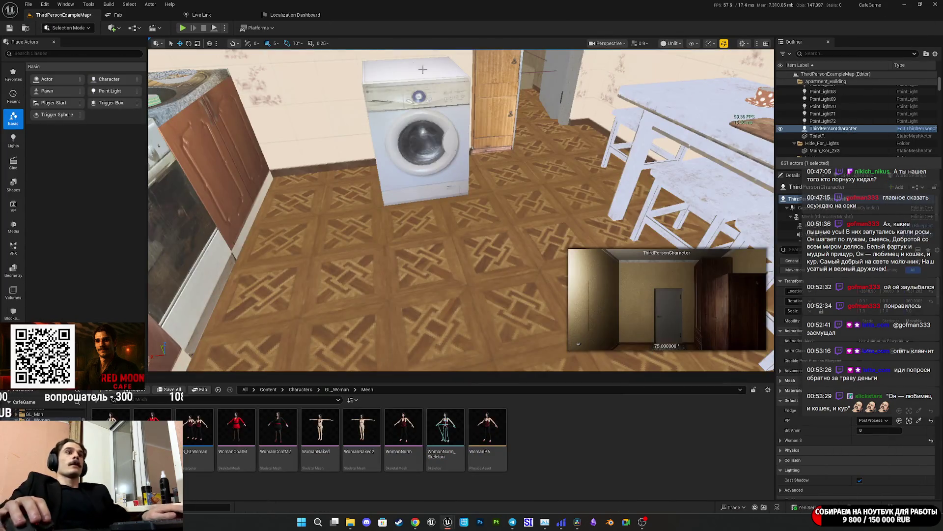
# Start a fullscreen playtest and walk through two doors into the kitchen toward the window
pyautogui.click(183, 29)
pyautogui.press('F11')
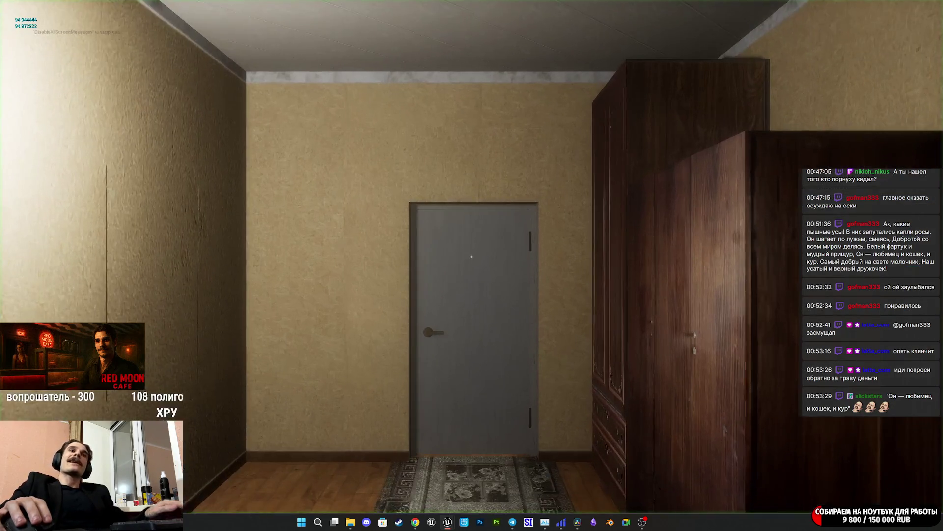
pyautogui.press('w')
pyautogui.press('e')
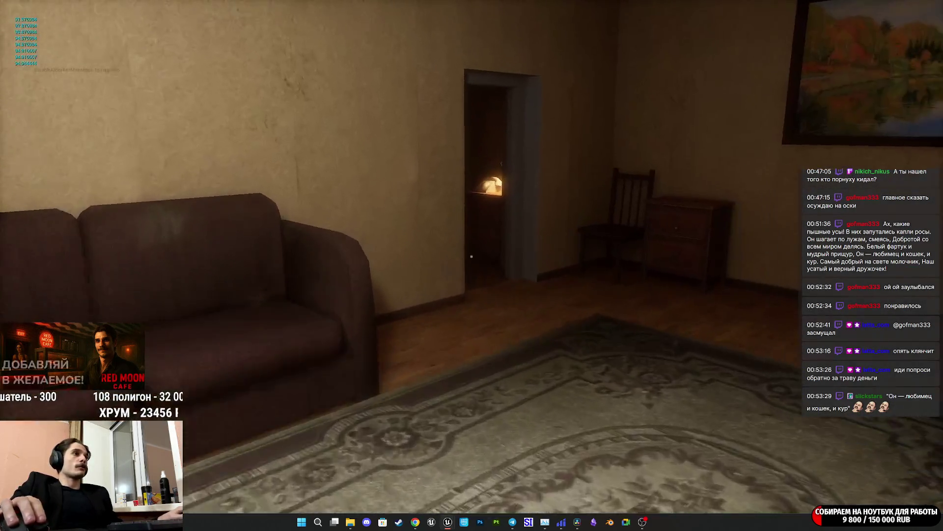
pyautogui.press('w')
pyautogui.press('e')
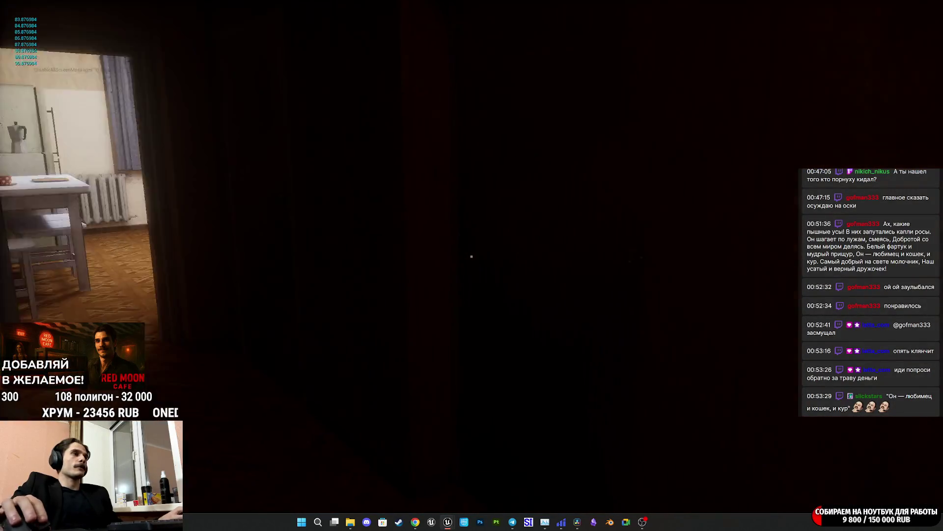
pyautogui.press('w')
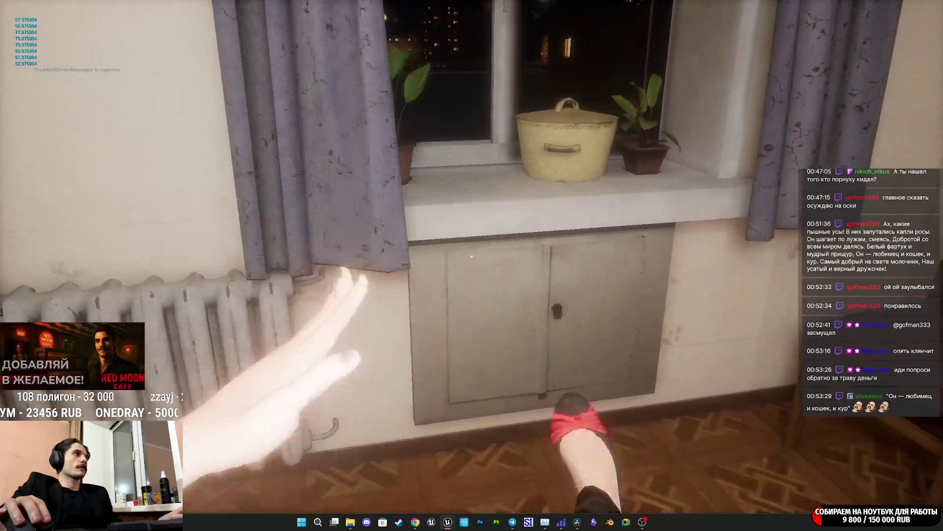
# Move around the kitchen past the chair, wardrobe and washing machine
pyautogui.press('d')
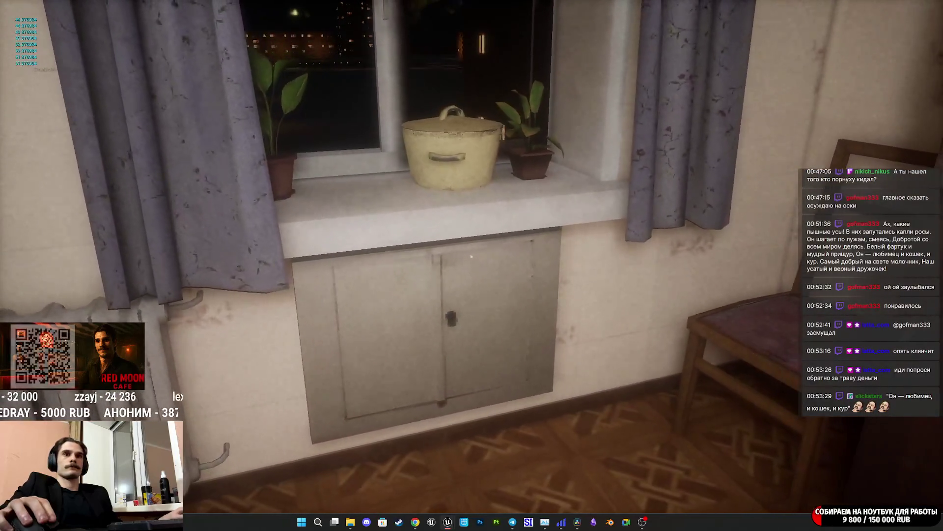
pyautogui.press('d')
pyautogui.press('s')
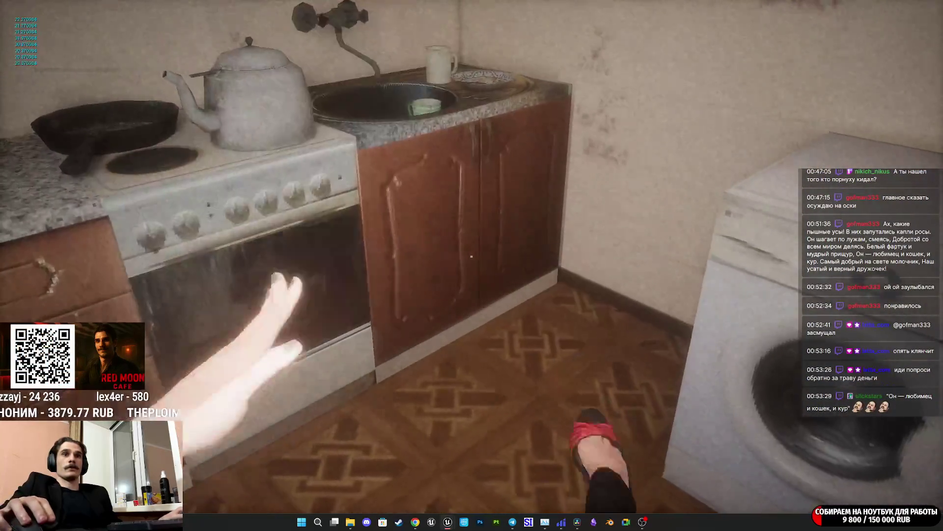
pyautogui.press('space')
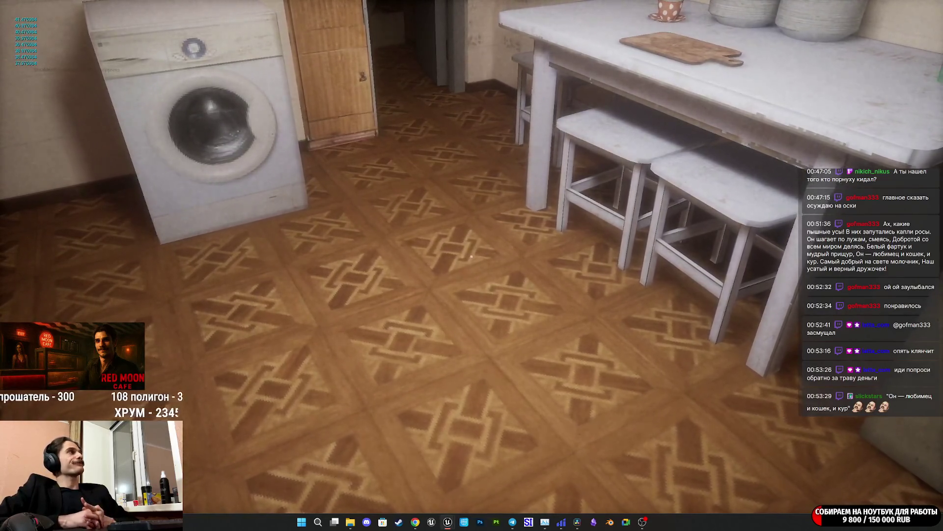
pyautogui.press('d')
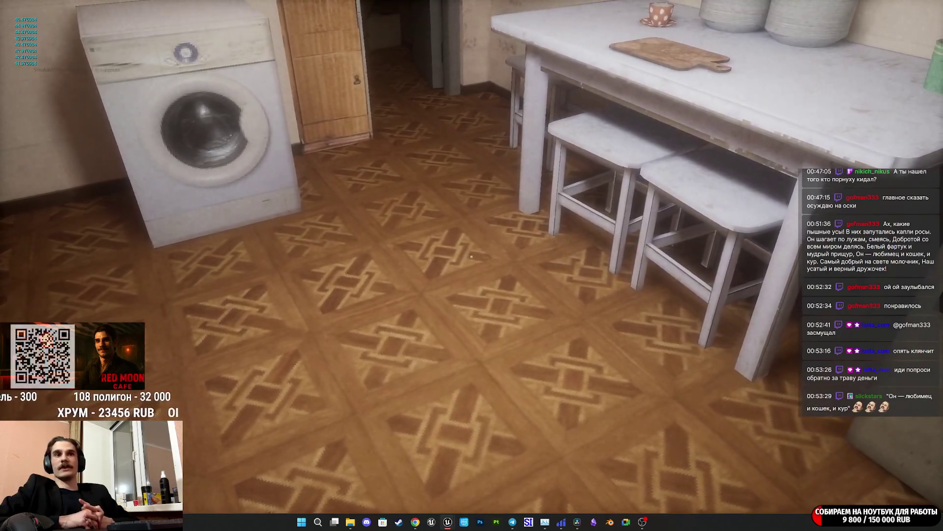
pyautogui.press('d')
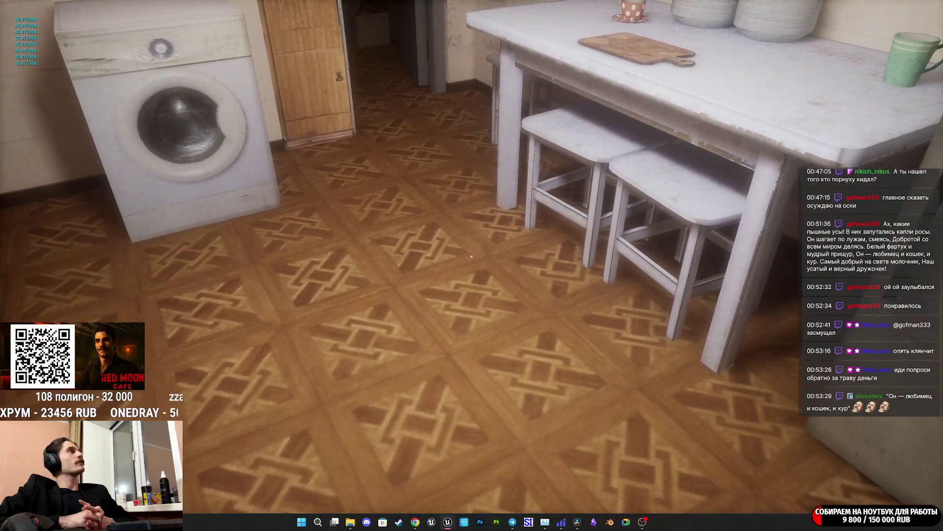
pyautogui.press('d')
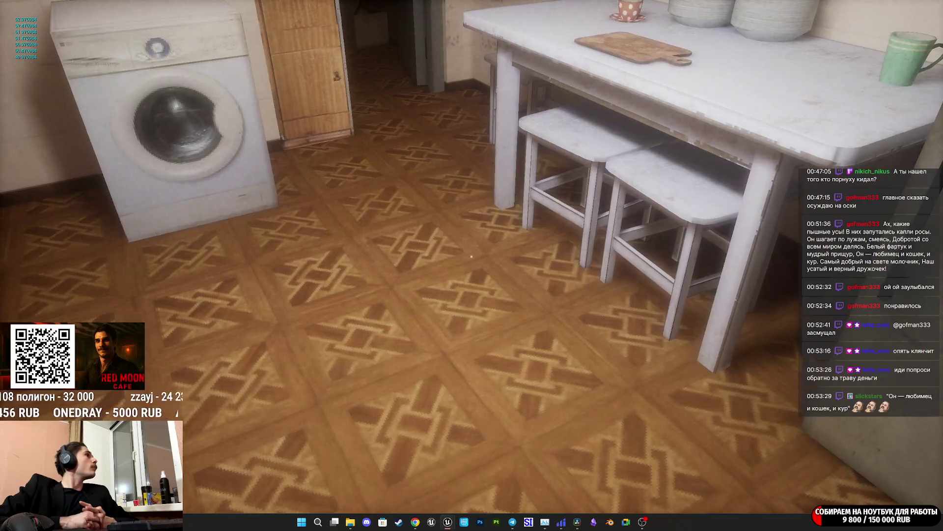
# Walk through the dark doorway, green hallway and tiled corridor to the elevator, then stop playing
pyautogui.press('w')
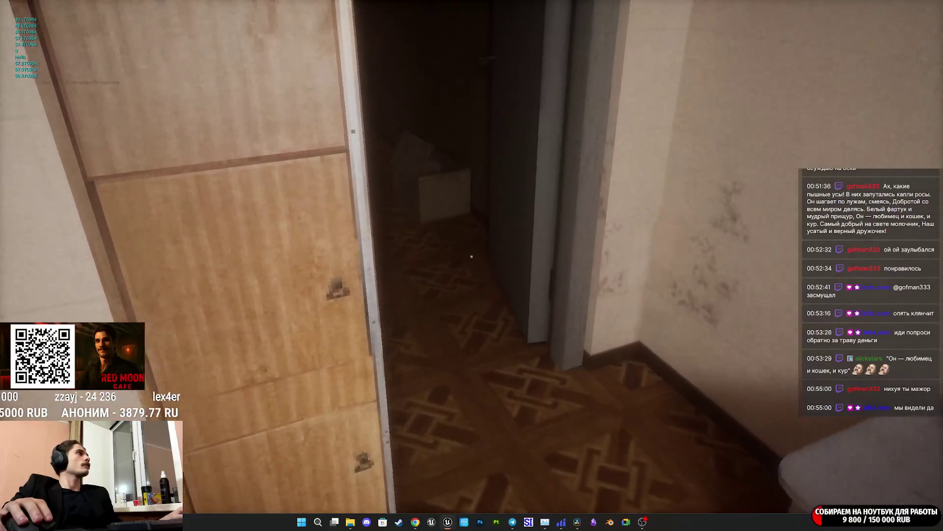
pyautogui.press('w')
pyautogui.press('w')
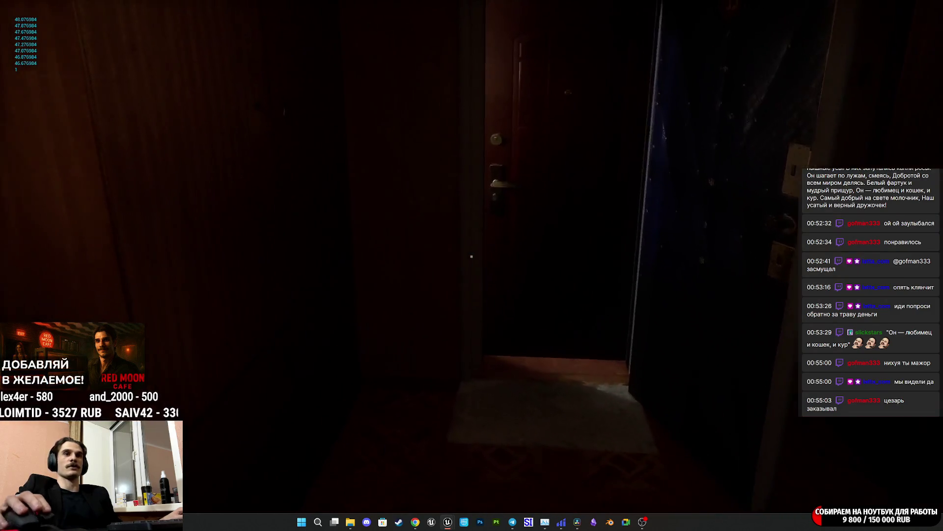
pyautogui.press('w')
pyautogui.press('e')
pyautogui.press('w')
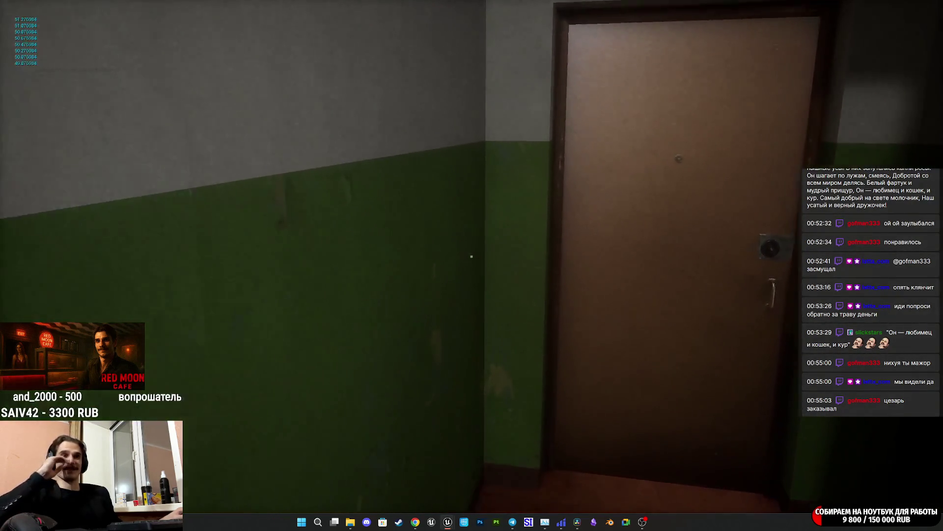
pyautogui.press('e')
pyautogui.press('w')
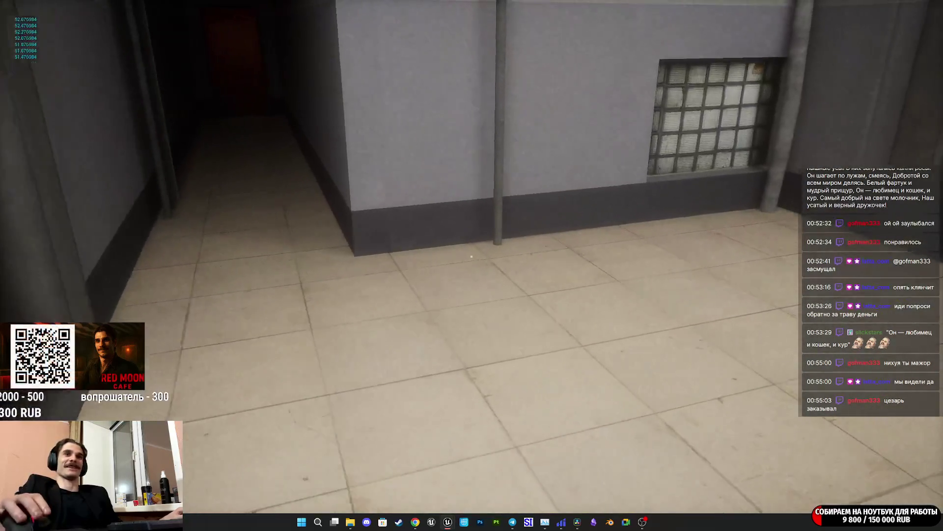
pyautogui.press('w')
pyautogui.press('w')
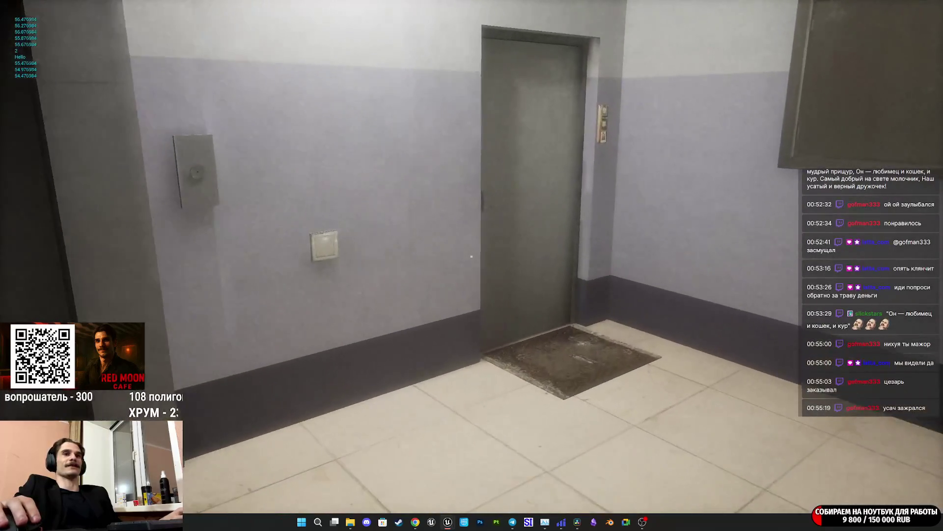
pyautogui.press('w')
pyautogui.press('w')
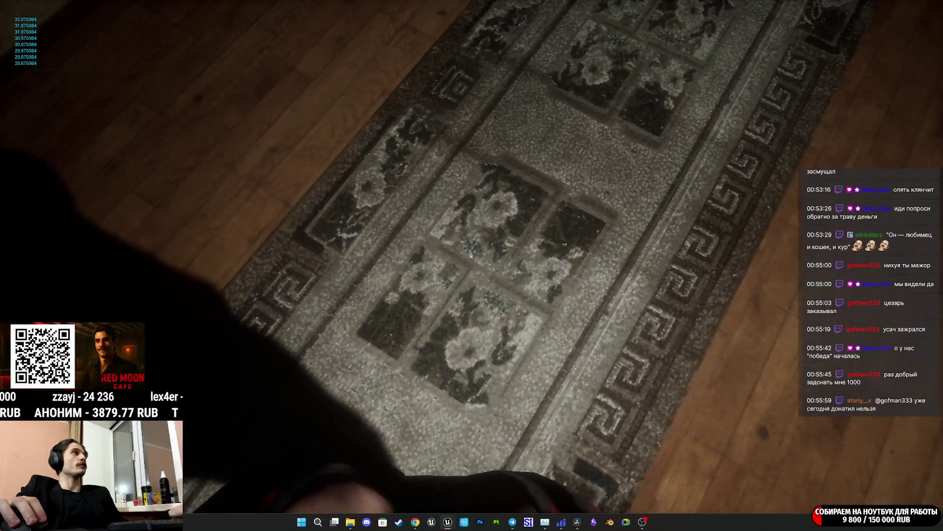
pyautogui.press('Escape')
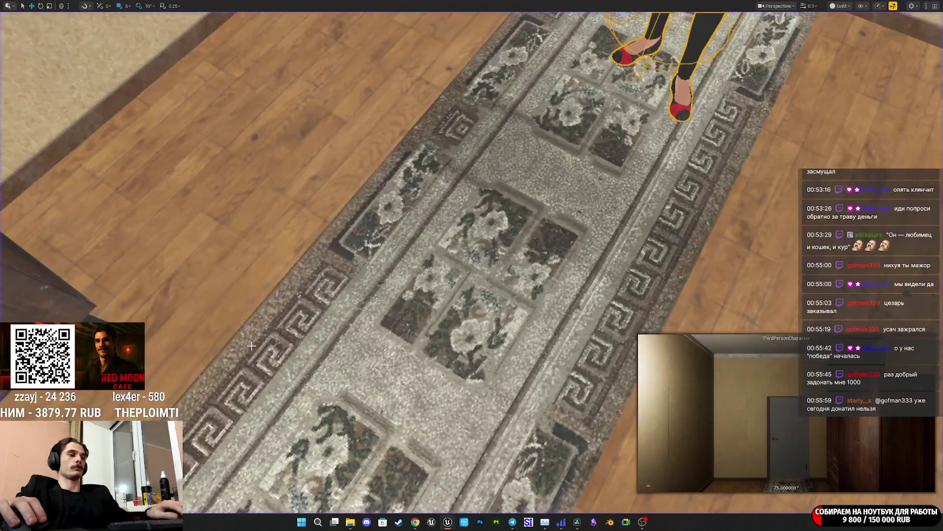
# Bring up FatigueEGraph, centre the Breath_SFX and Do Once nodes, and save the Blueprint
pyautogui.moveTo(448, 522)
pyautogui.click(470, 494)
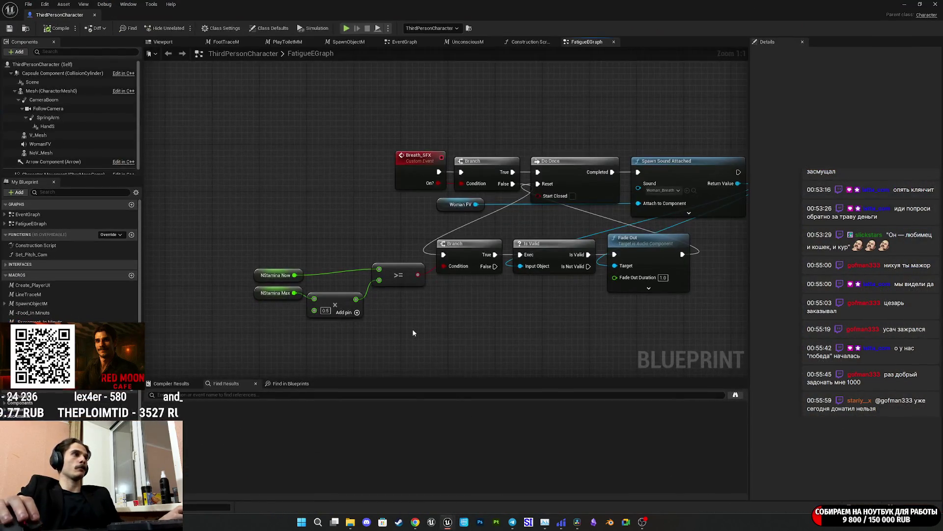
pyautogui.moveTo(494, 225)
pyautogui.mouseDown()
pyautogui.moveTo(404, 279)
pyautogui.moveTo(424, 262)
pyautogui.mouseUp()
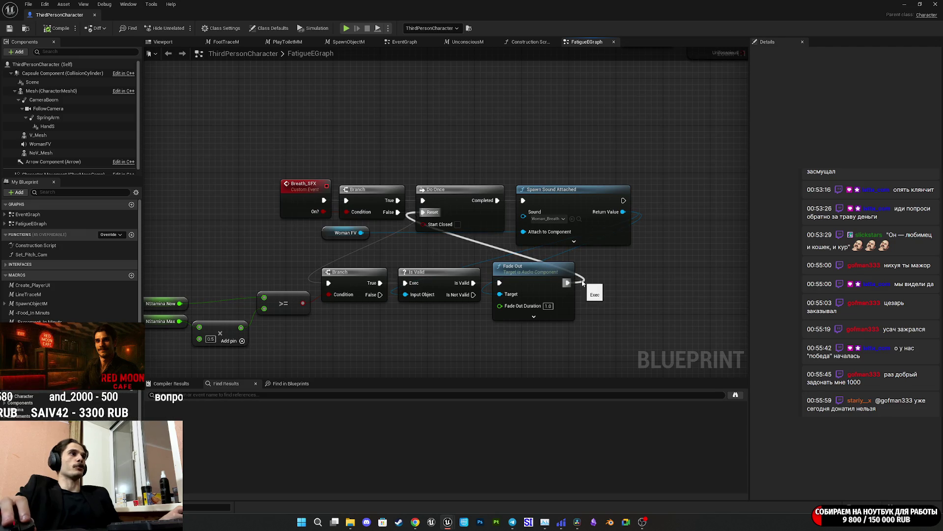
pyautogui.moveTo(443, 248); pyautogui.dragTo(467, 265)
pyautogui.moveTo(471, 216)
pyautogui.mouseDown()
pyautogui.moveTo(484, 204)
pyautogui.moveTo(491, 224)
pyautogui.moveTo(473, 216)
pyautogui.mouseUp()
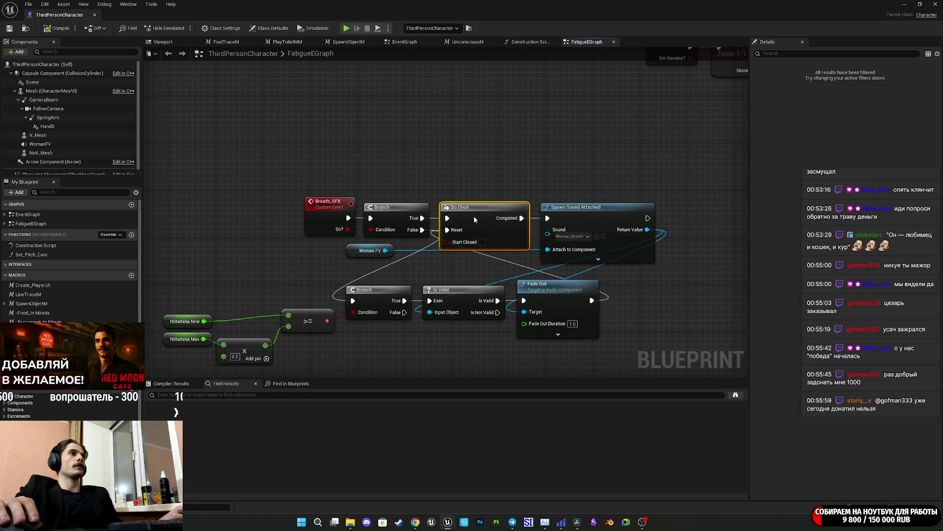
pyautogui.click(636, 284)
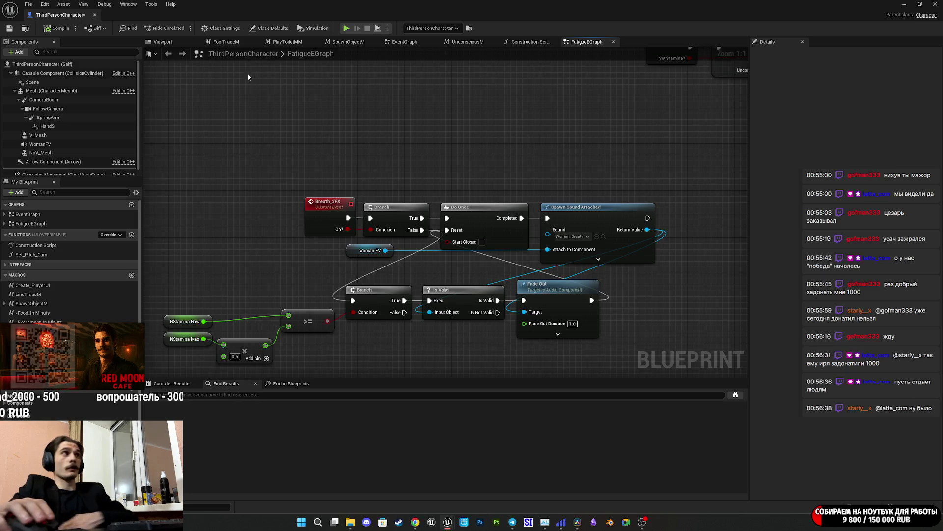
pyautogui.click(9, 28)
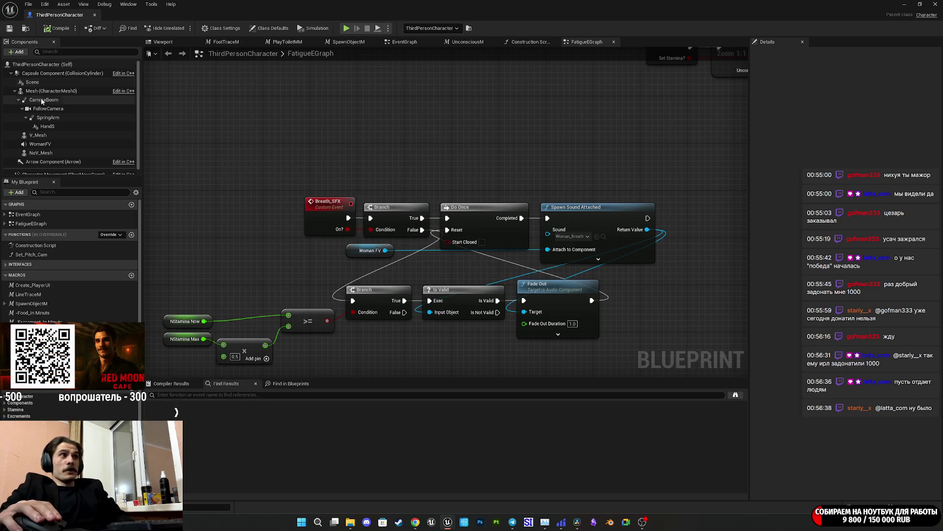
# Add a Print String node after Spawn Sound Attached
pyautogui.moveTo(630, 299)
pyautogui.mouseDown()
pyautogui.moveTo(624, 284)
pyautogui.moveTo(606, 291)
pyautogui.mouseUp()
pyautogui.moveTo(627, 216); pyautogui.dragTo(654, 225)
pyautogui.write('print')
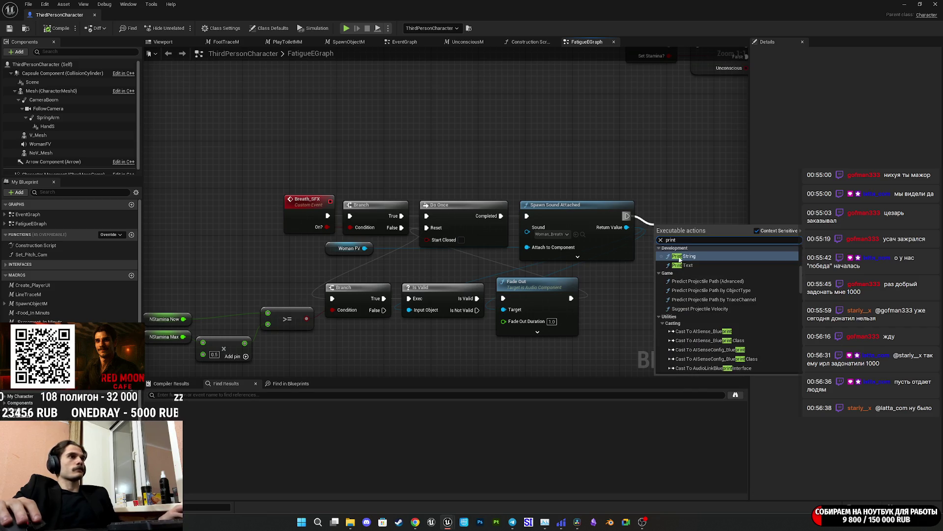
pyautogui.click(685, 256)
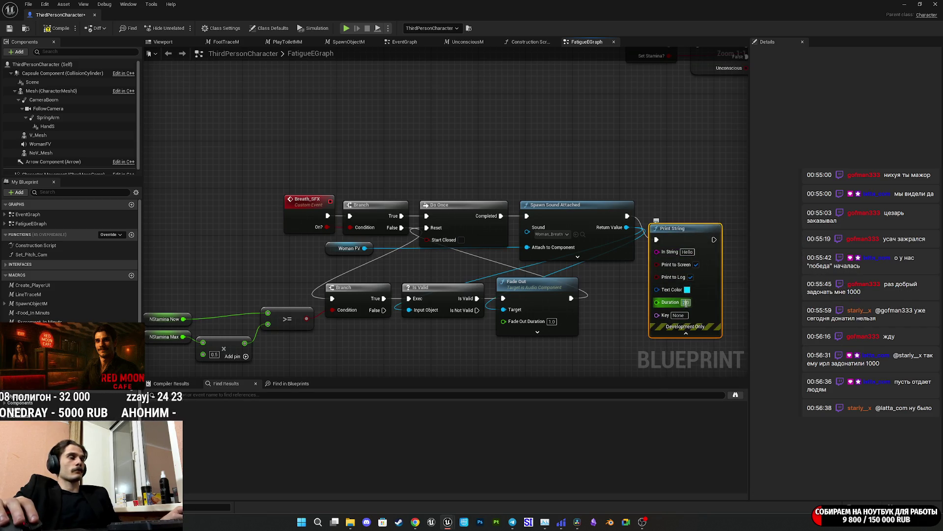
# Change the Print String Duration from 15.0 to 5 and save the Blueprint
pyautogui.click(625, 324)
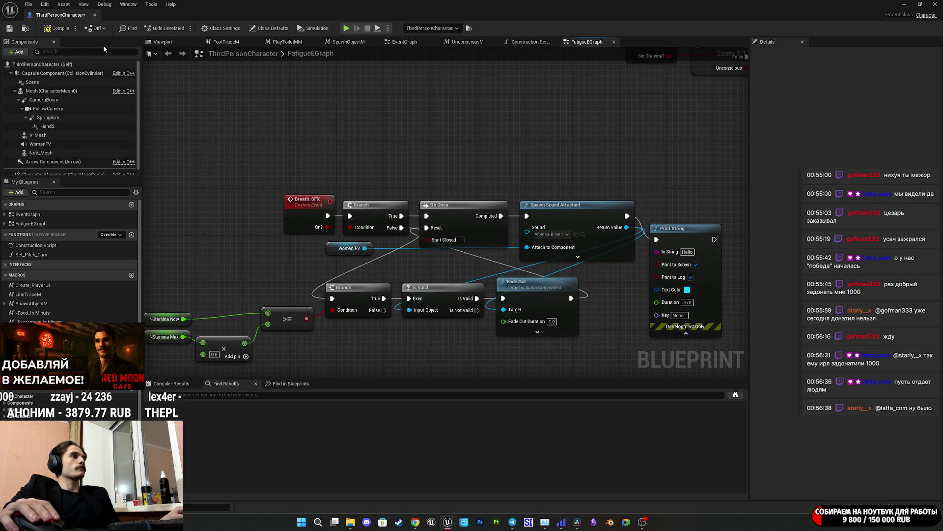
pyautogui.write('5')
pyautogui.press('Return')
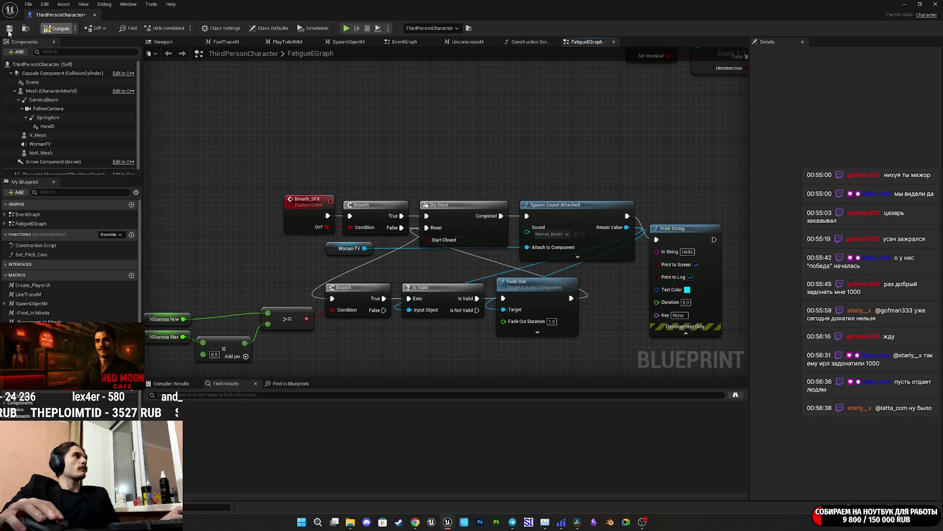
pyautogui.click(9, 29)
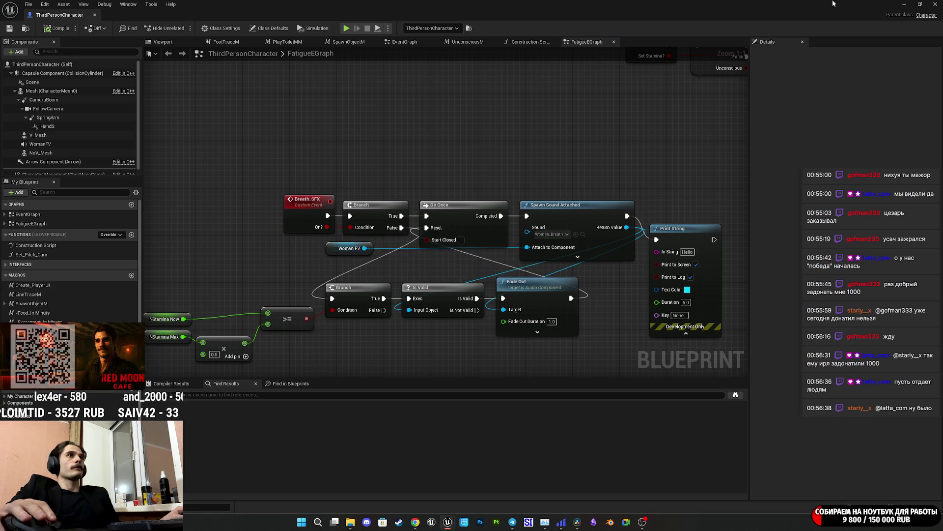
pyautogui.click(903, 4)
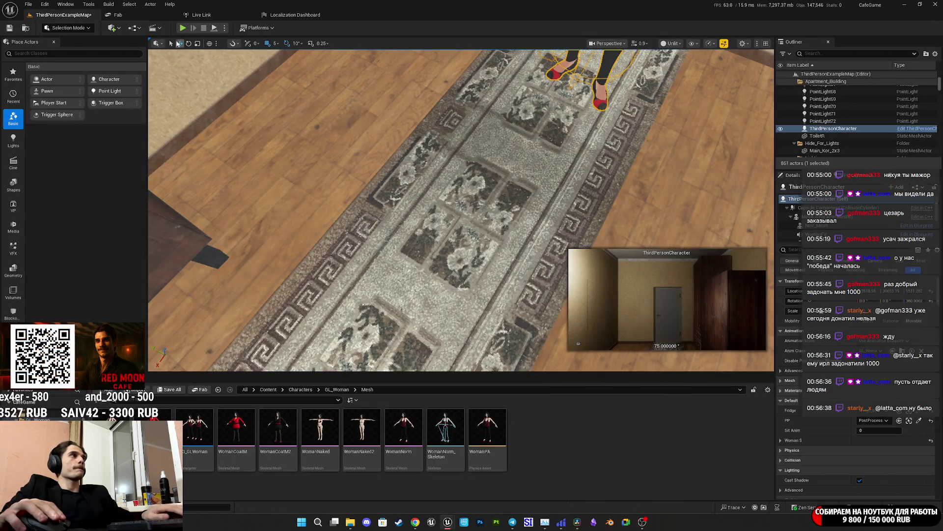
# Start a fullscreen playtest and walk through the room to the balcony door and window
pyautogui.click(184, 28)
pyautogui.press('F11')
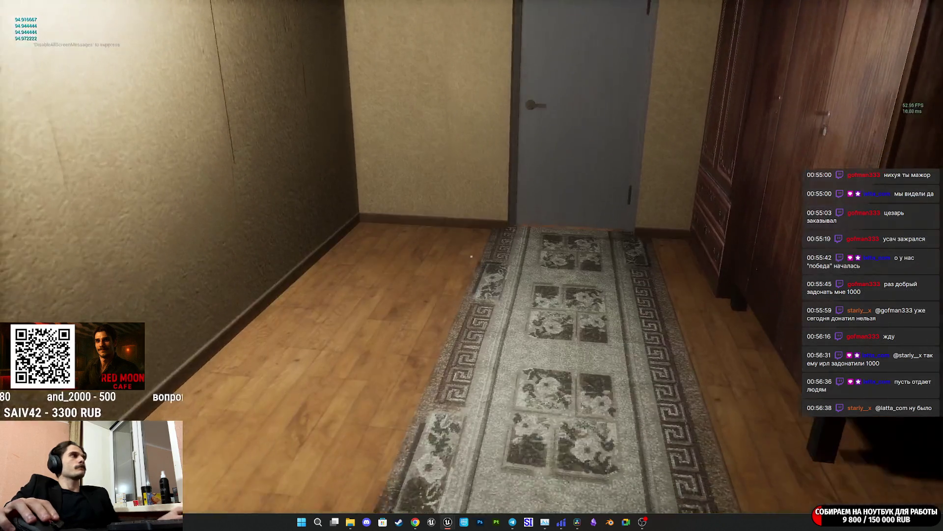
pyautogui.press('w')
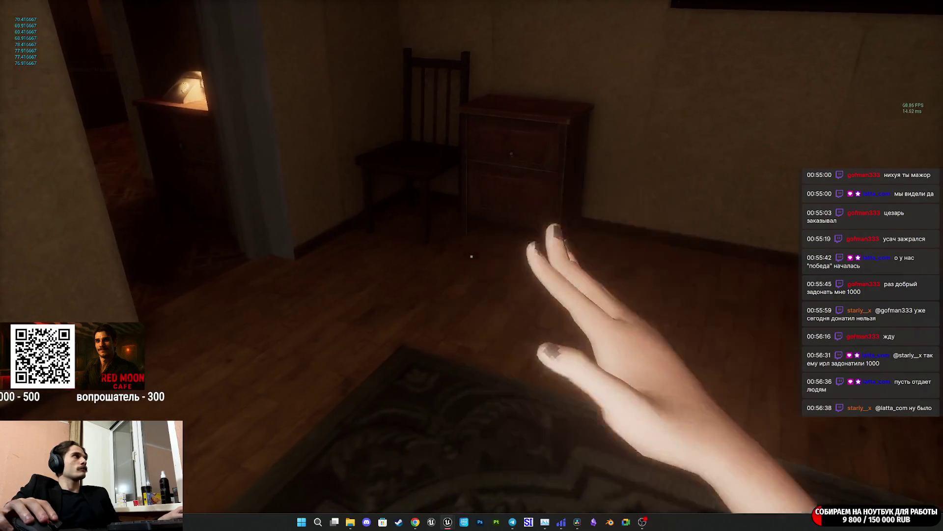
pyautogui.moveTo(471, 256)
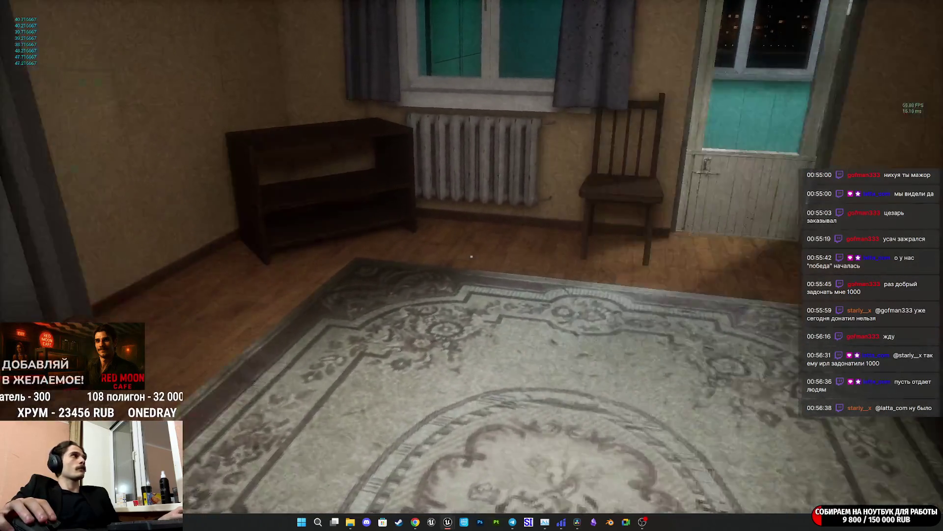
pyautogui.press('w')
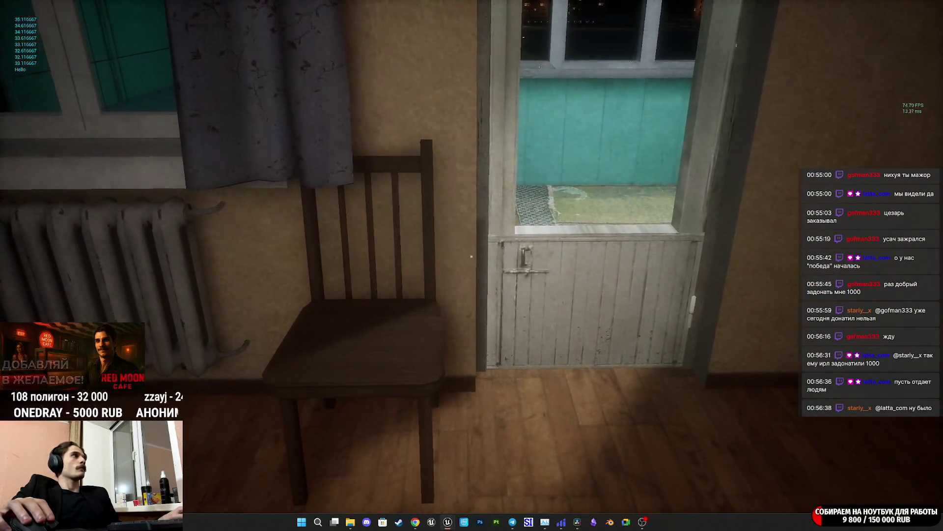
pyautogui.press('w')
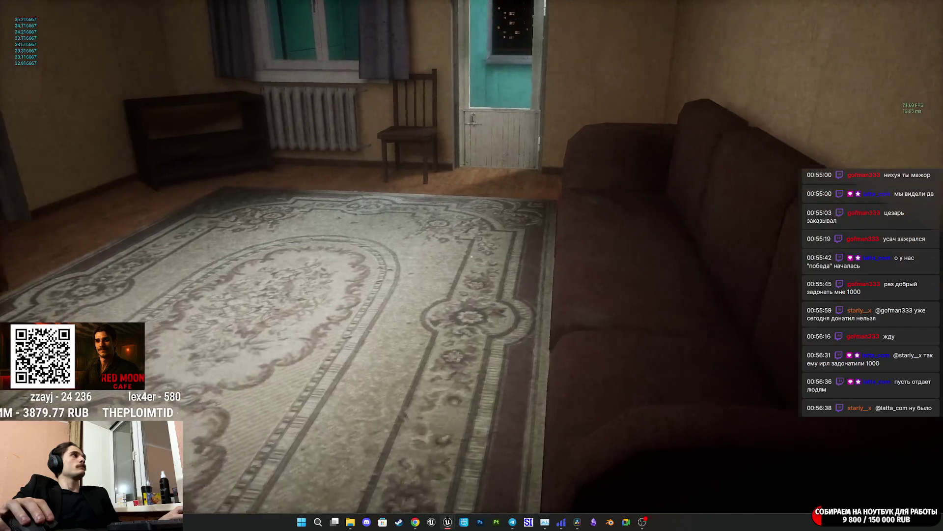
pyautogui.press('w')
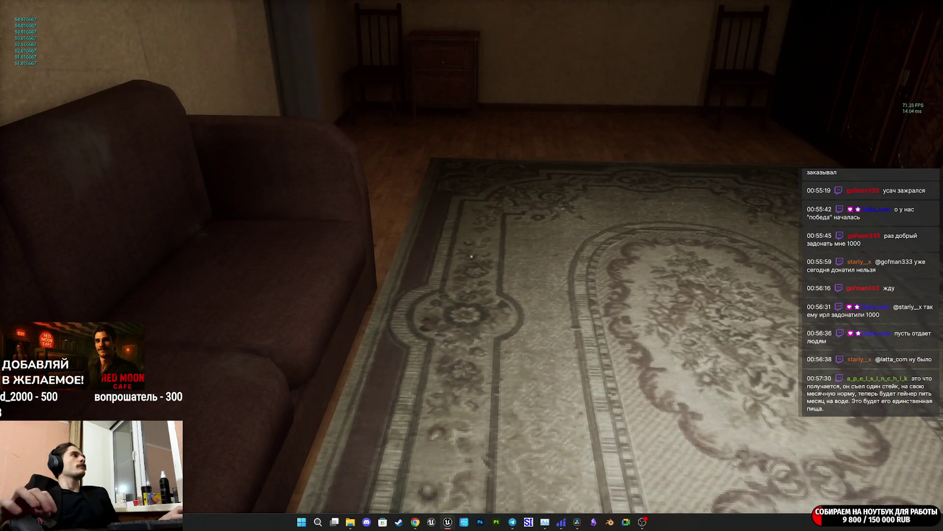
# Trigger character actions in the bedrooms until 'Hello' prints in the log, then stop the playtest
pyautogui.click(471, 256)
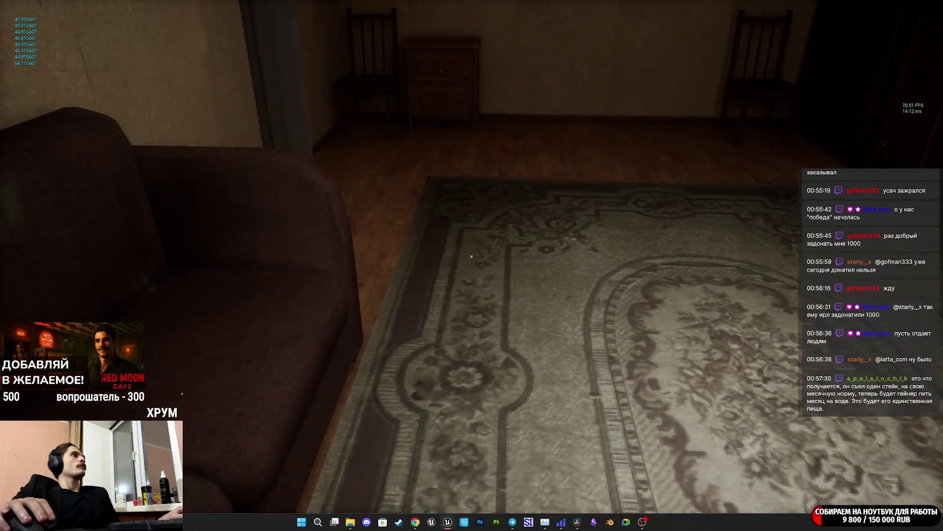
pyautogui.click(471, 256)
pyautogui.click(472, 256)
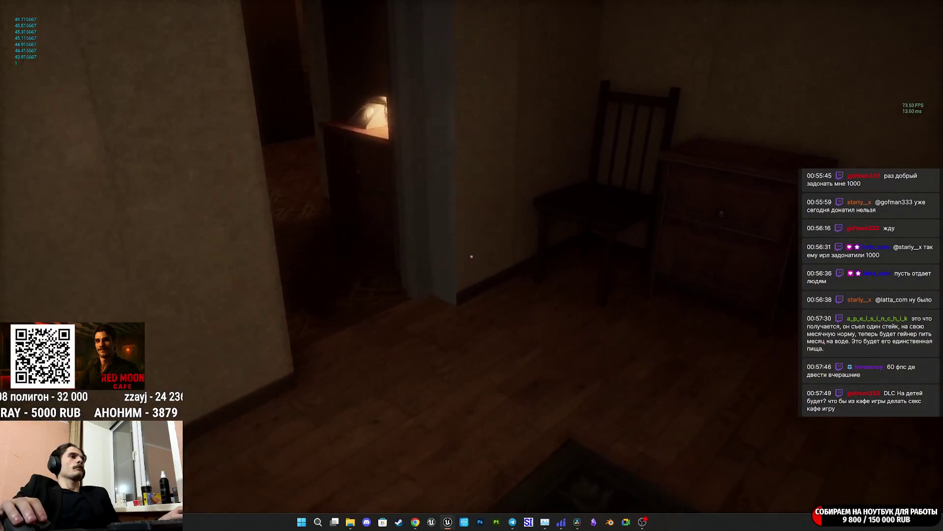
pyautogui.press('w')
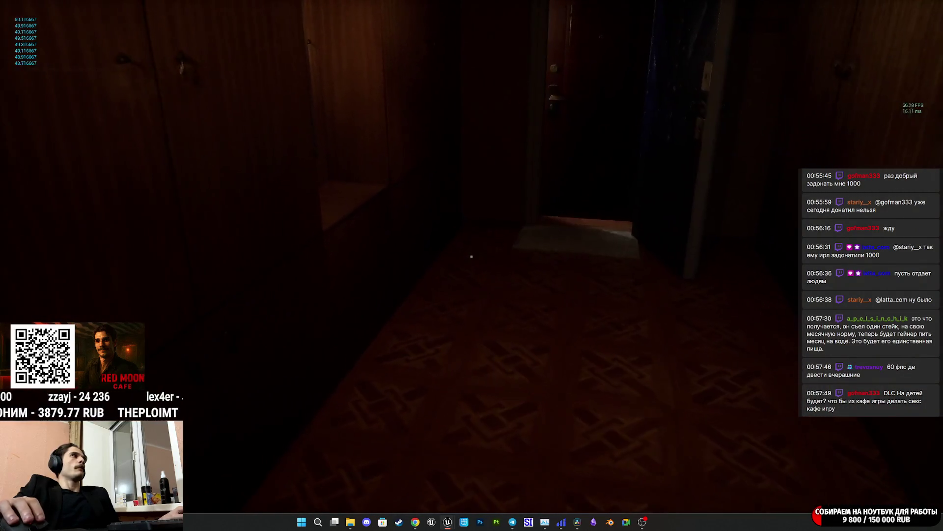
pyautogui.press('w')
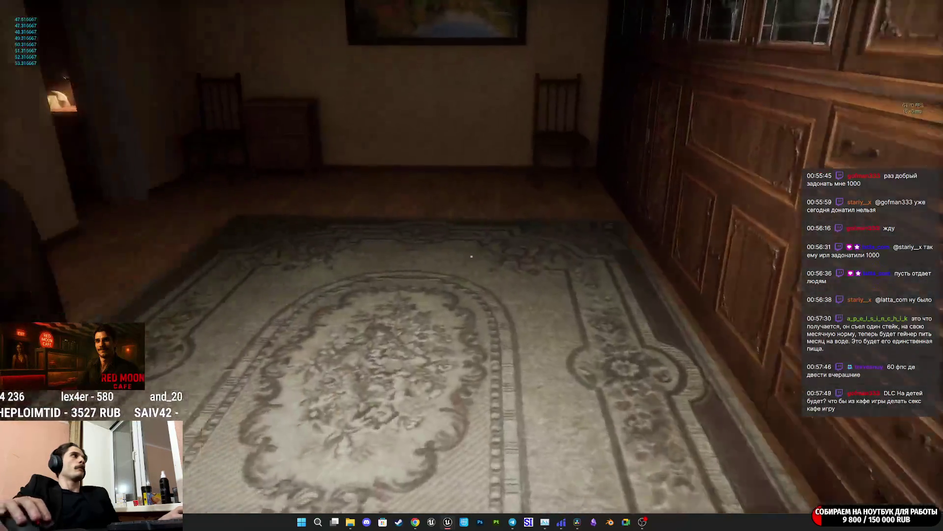
pyautogui.click(472, 266)
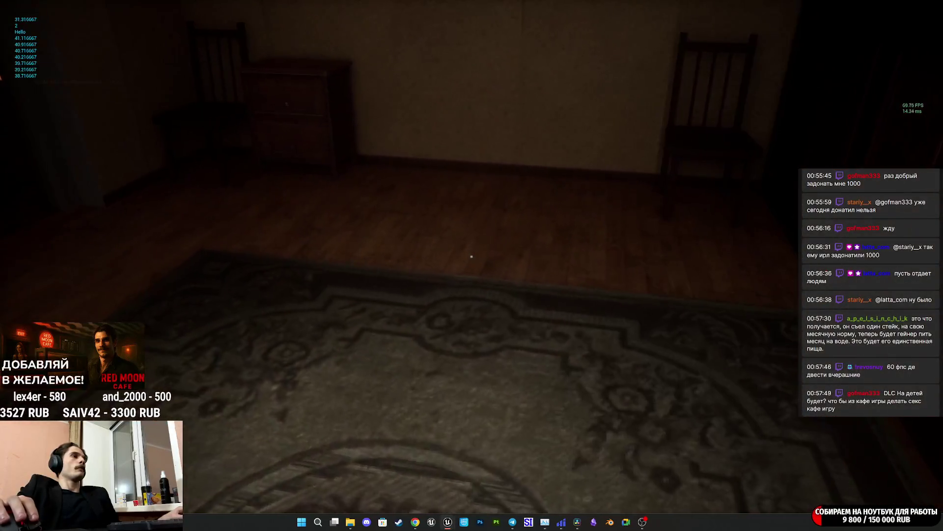
pyautogui.click(472, 256)
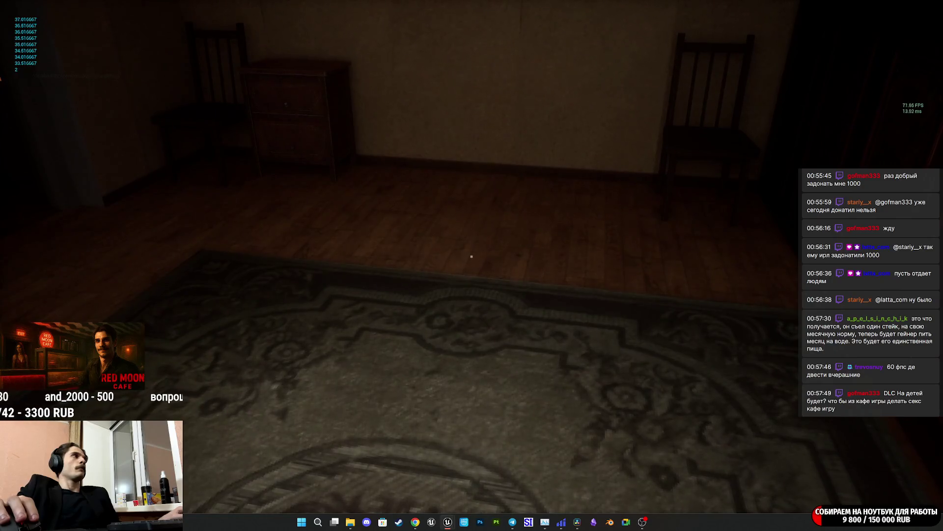
pyautogui.click(471, 256)
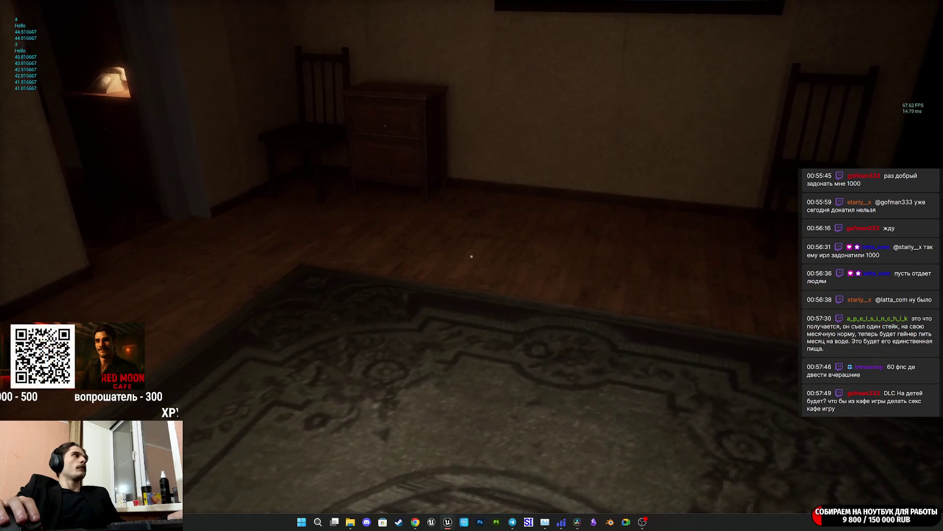
pyautogui.click(472, 255)
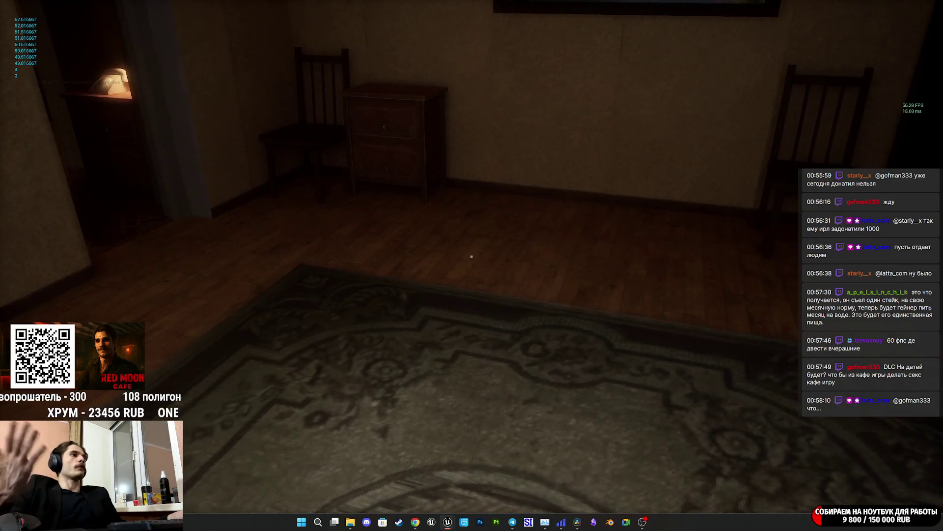
pyautogui.press('Escape')
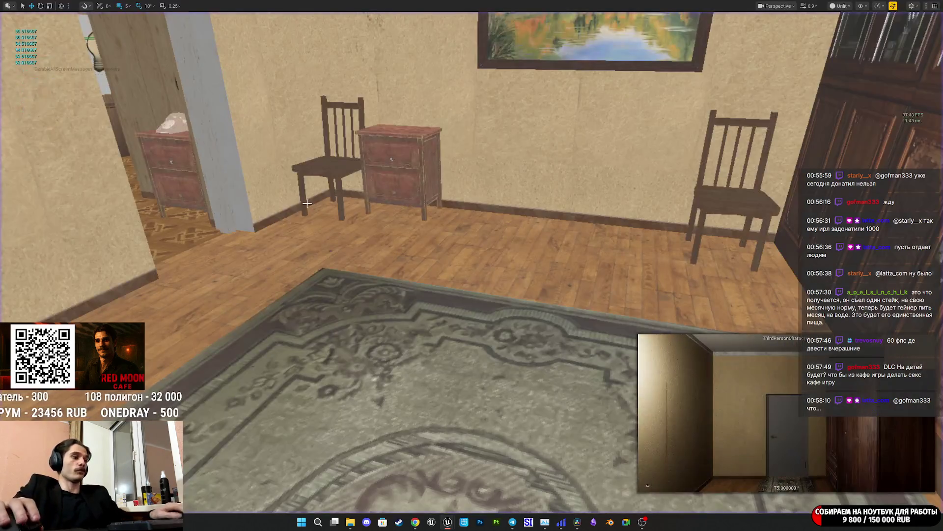
# Bring the Blueprint editor back and place the Woman FV node beside Attach to Component
pyautogui.moveTo(447, 522)
pyautogui.click(472, 484)
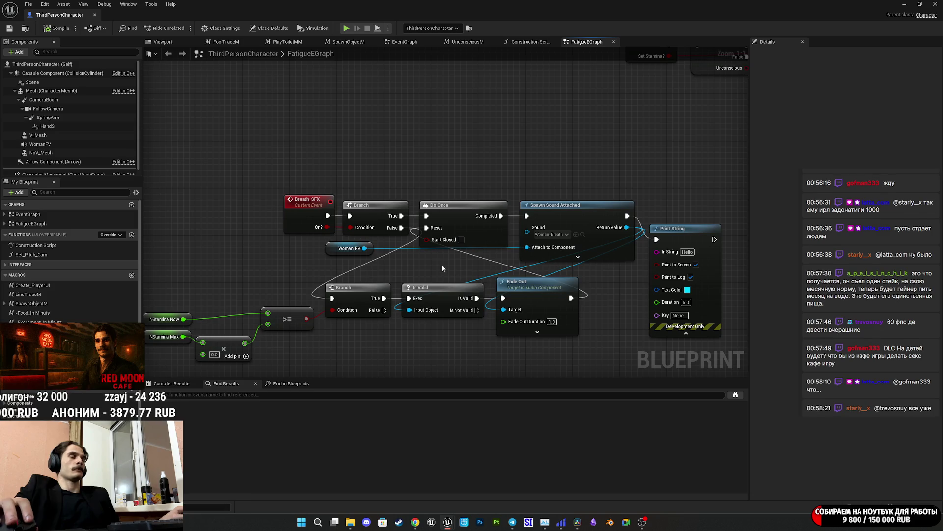
pyautogui.moveTo(334, 249); pyautogui.dragTo(470, 261)
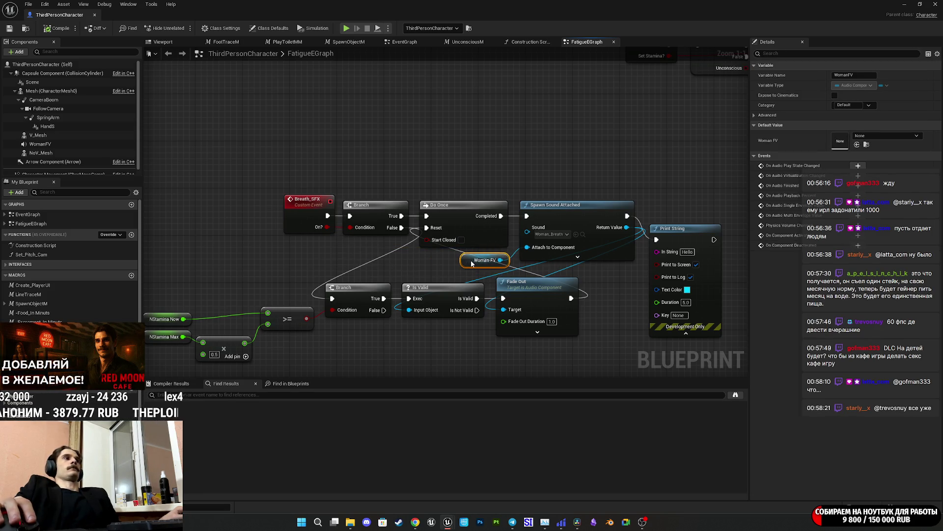
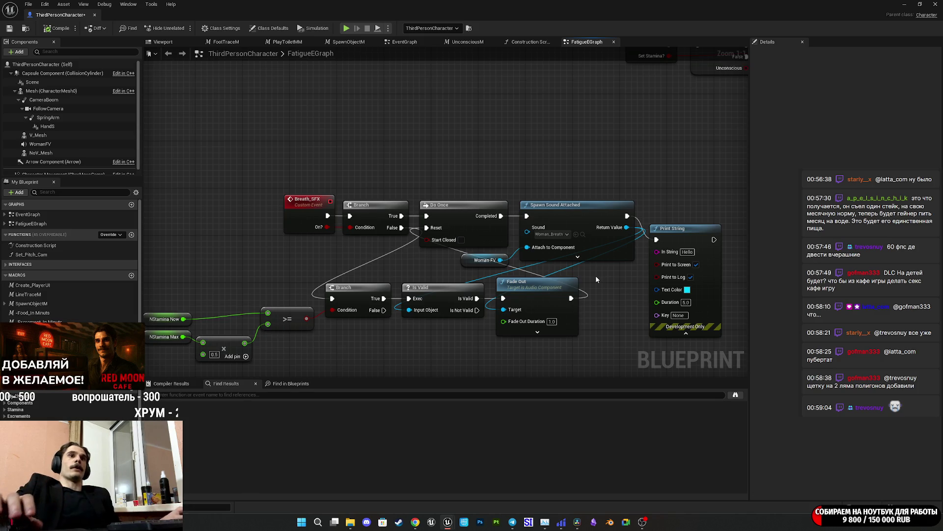
# Save the ThirdPersonCharacter blueprint, frame the Breath_SFX nodes, and select the Print String debug node
pyautogui.click(9, 28)
pyautogui.moveTo(485, 166)
pyautogui.mouseDown()
pyautogui.moveTo(434, 163)
pyautogui.moveTo(444, 141)
pyautogui.moveTo(494, 123)
pyautogui.mouseUp()
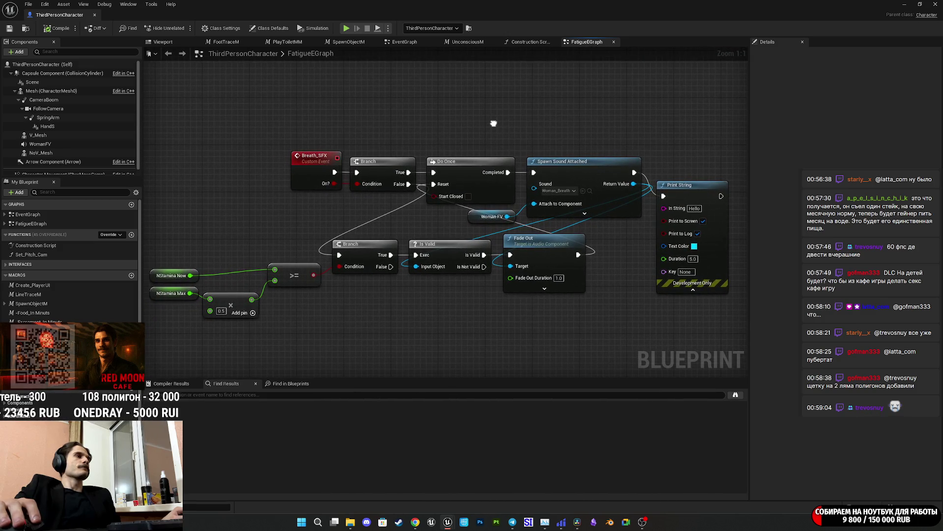
pyautogui.moveTo(382, 291); pyautogui.dragTo(428, 308)
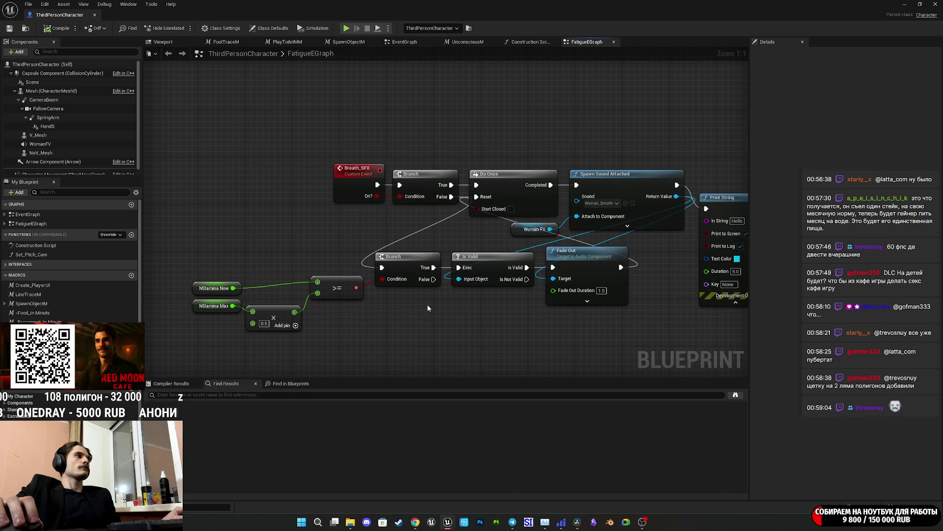
pyautogui.moveTo(506, 300); pyautogui.dragTo(449, 302)
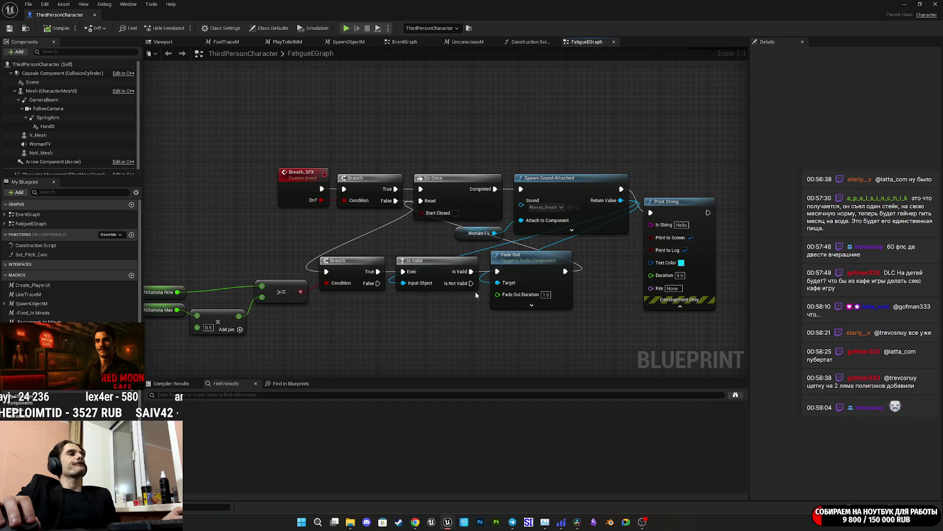
pyautogui.moveTo(469, 299); pyautogui.dragTo(449, 301)
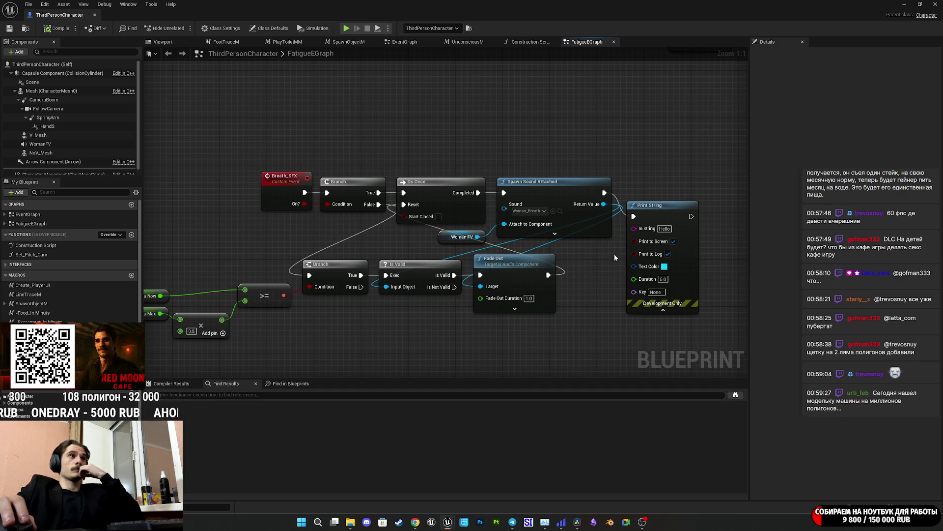
pyautogui.click(680, 209)
pyautogui.scroll(-3, 499, 200)
# Delete the Print String node following the Breath SFX call
pyautogui.scroll(-3, 499, 199)
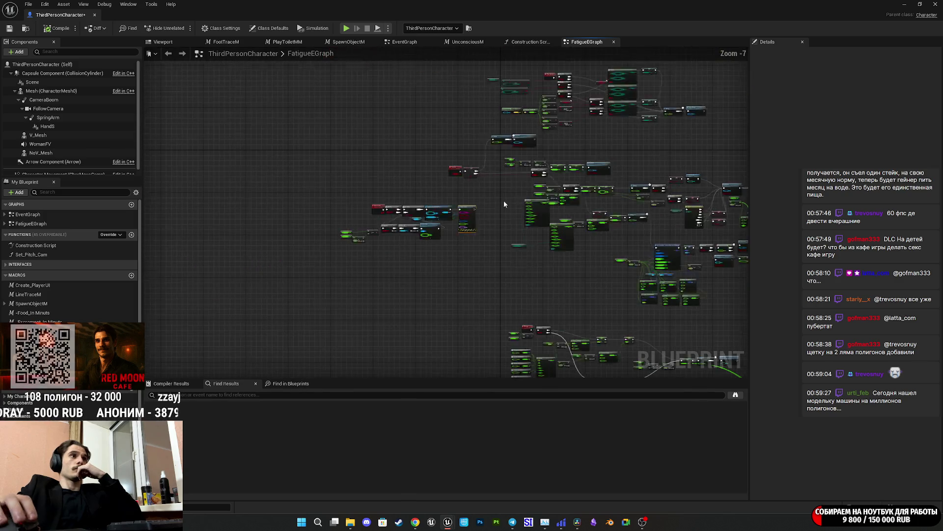
pyautogui.scroll(5, 577, 237)
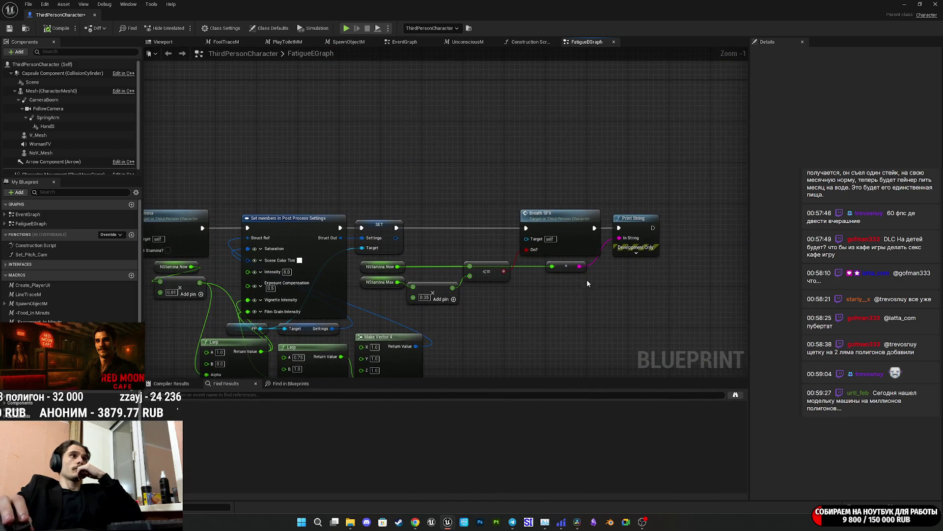
pyautogui.click(636, 231)
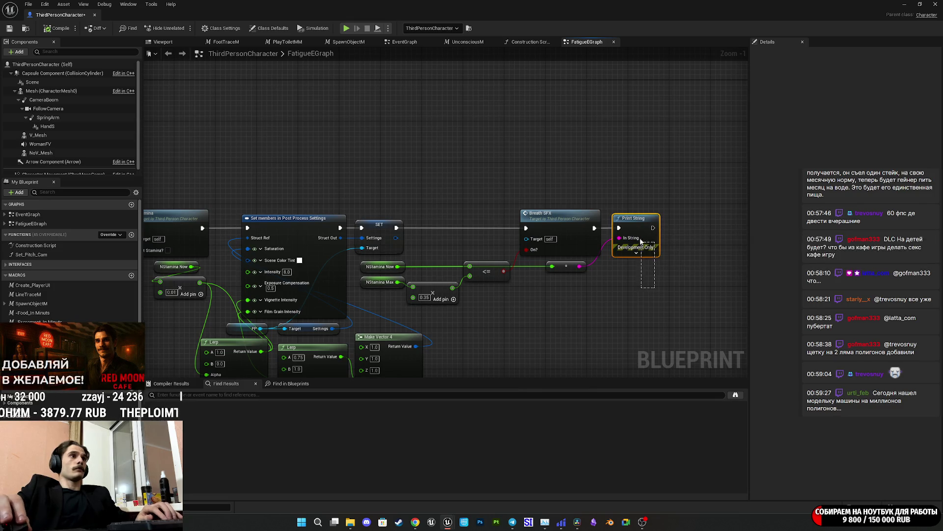
pyautogui.press('Delete')
pyautogui.moveTo(561, 266); pyautogui.dragTo(354, 211)
pyautogui.moveTo(647, 316)
pyautogui.mouseDown()
pyautogui.moveTo(517, 301)
pyautogui.moveTo(583, 312)
pyautogui.mouseUp()
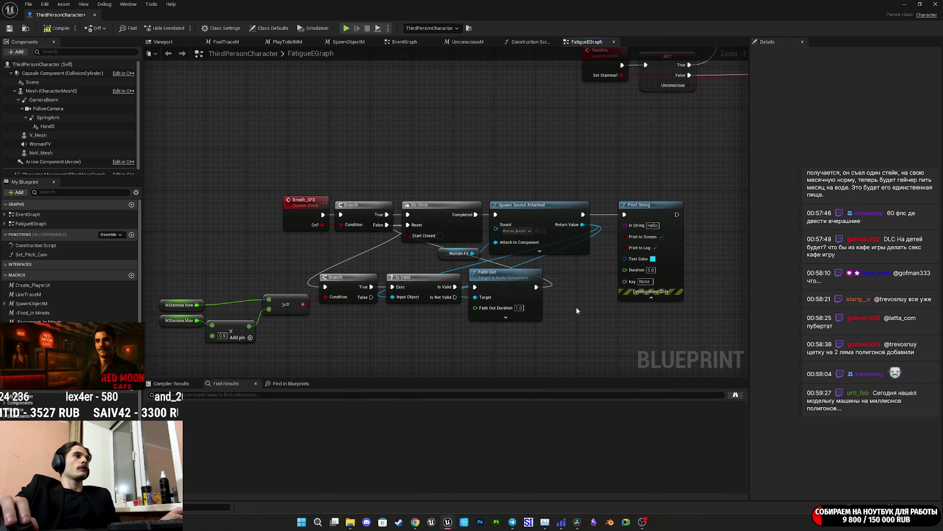
# Paste a copy of the Print String near Fade Out and change its text to 'not valid'
pyautogui.click(661, 229)
pyautogui.hotkey('ctrl', 'c')
pyautogui.click(600, 330)
pyautogui.hotkey('ctrl', 'v')
pyautogui.moveTo(626, 328)
pyautogui.mouseDown()
pyautogui.moveTo(605, 241)
pyautogui.moveTo(525, 185)
pyautogui.mouseUp()
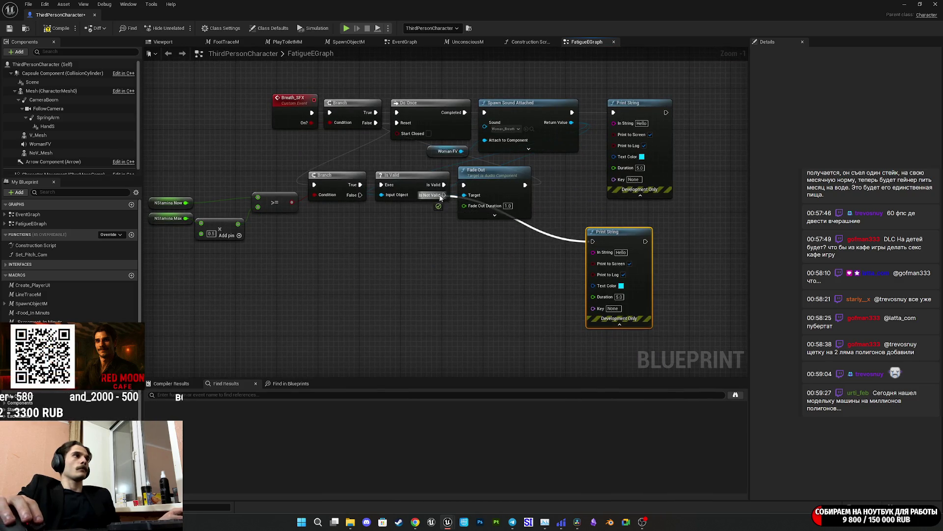
pyautogui.click(620, 252)
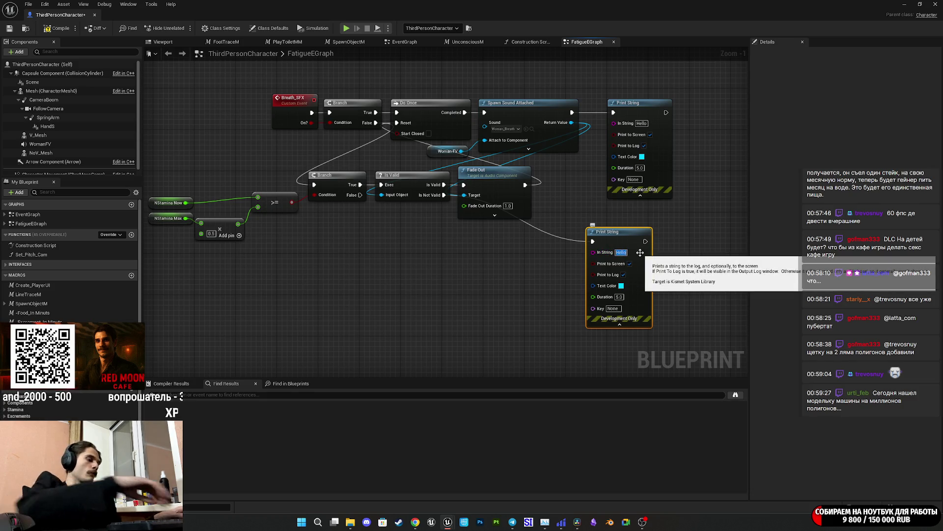
pyautogui.write('not')
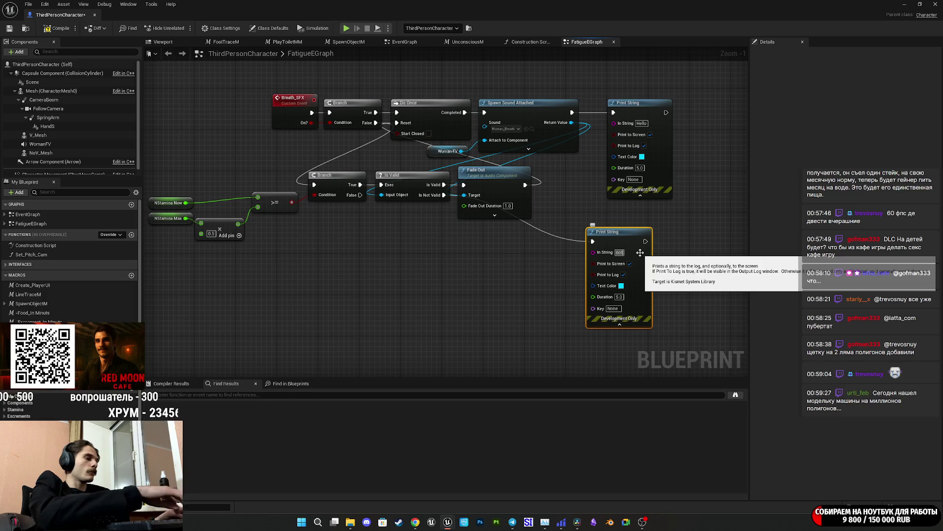
pyautogui.write(' va')
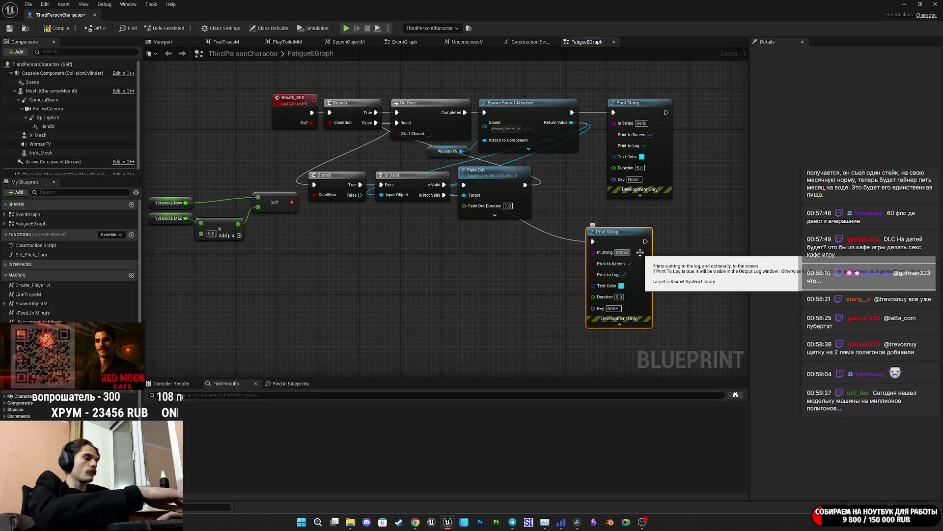
pyautogui.write('lidid')
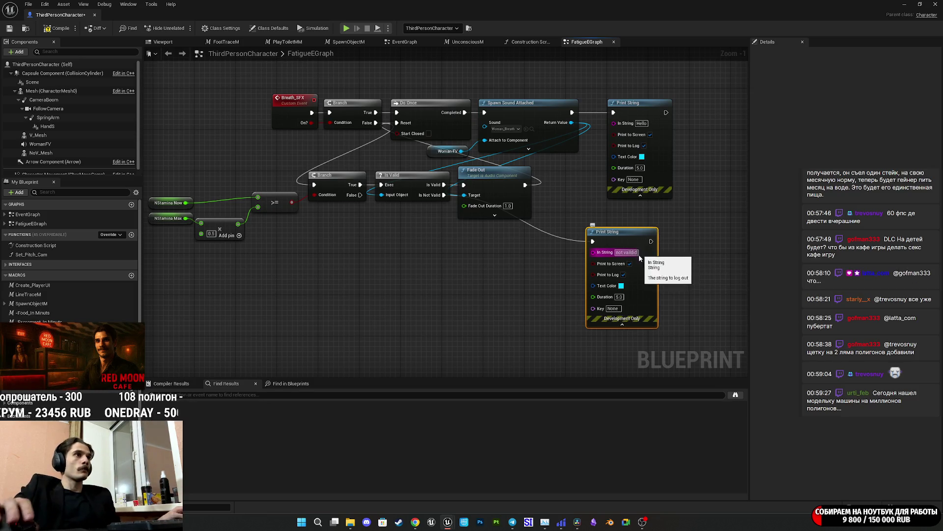
pyautogui.click(521, 283)
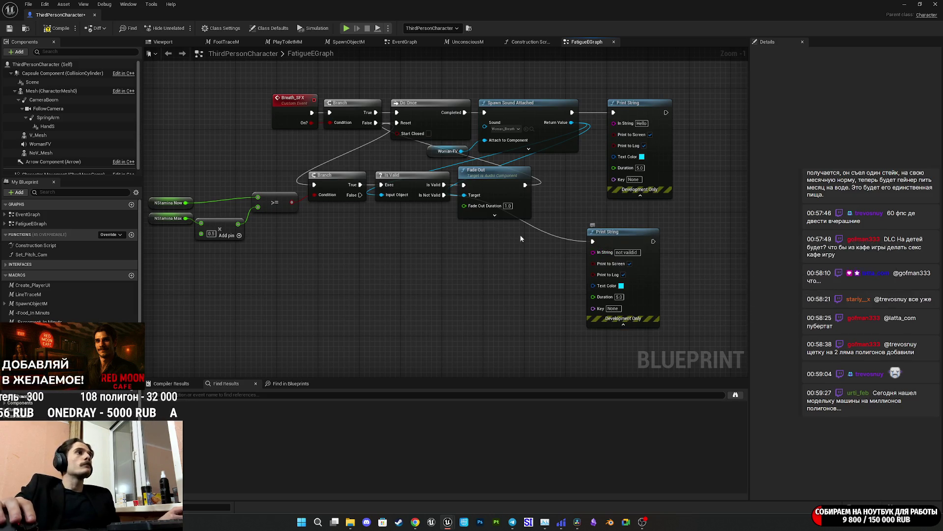
# Duplicate the 'not valid' Print String node once more
pyautogui.click(632, 241)
pyautogui.hotkey('ctrl', 'c')
pyautogui.hotkey('ctrl', 'v')
# Wire the Branch's False output into the new Print String, reading 'stamina no' with Duration 1.0
pyautogui.moveTo(360, 194)
pyautogui.mouseDown()
pyautogui.moveTo(407, 281)
pyautogui.moveTo(412, 272)
pyautogui.mouseUp()
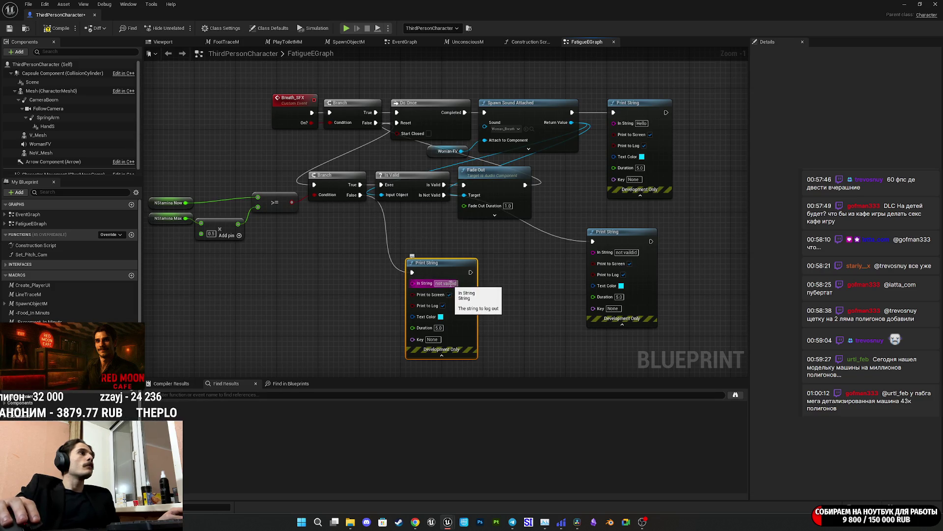
pyautogui.click(451, 284)
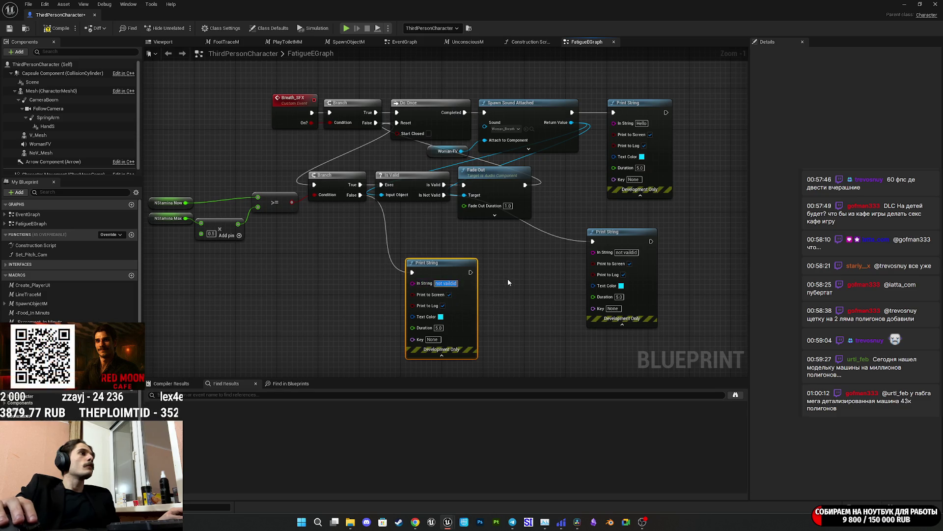
pyautogui.write('s')
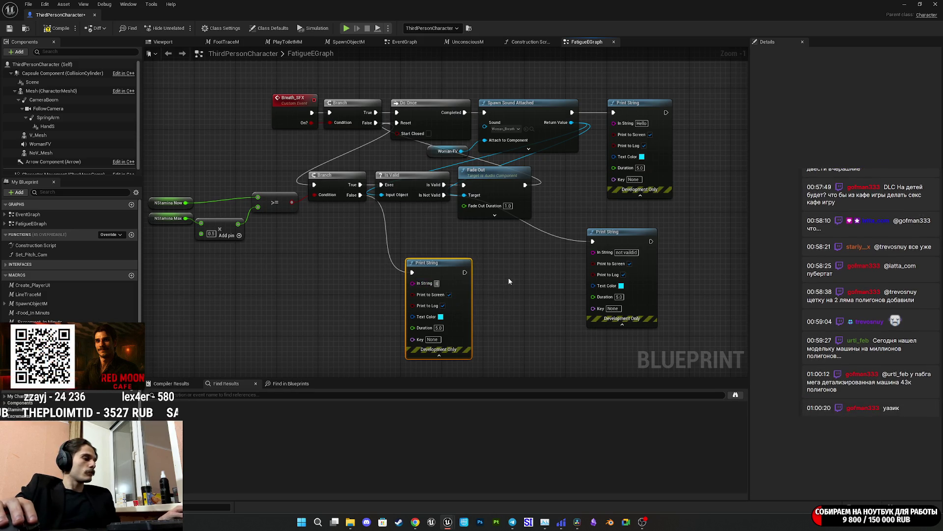
pyautogui.write('tami')
pyautogui.write('na no')
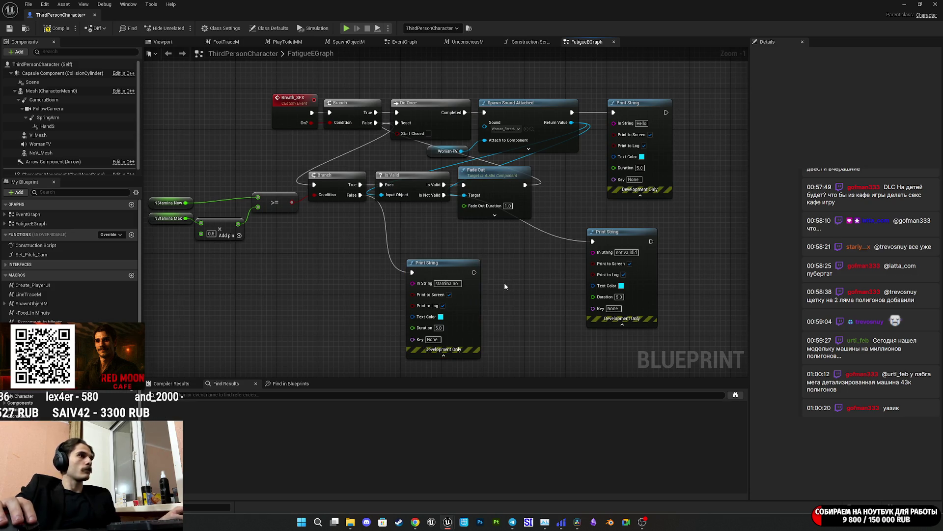
pyautogui.moveTo(456, 274); pyautogui.dragTo(486, 258)
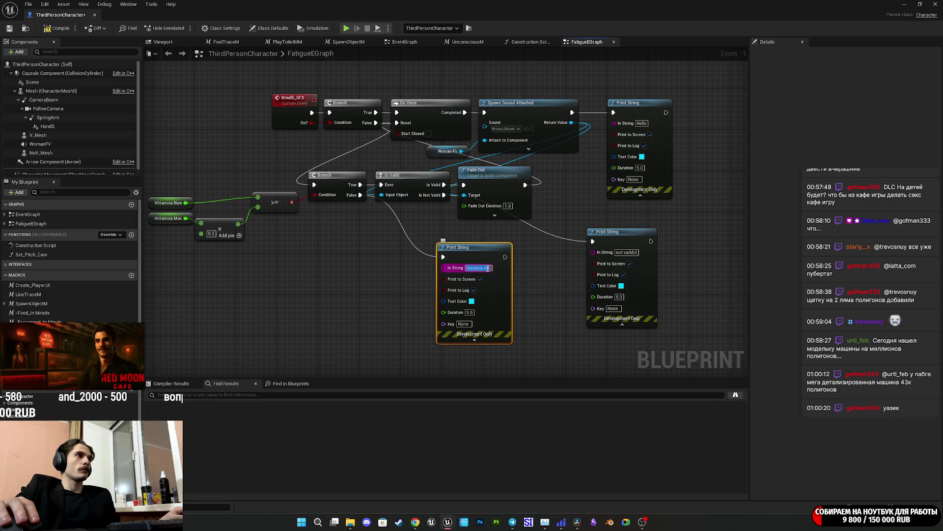
pyautogui.click(488, 268)
pyautogui.click(526, 275)
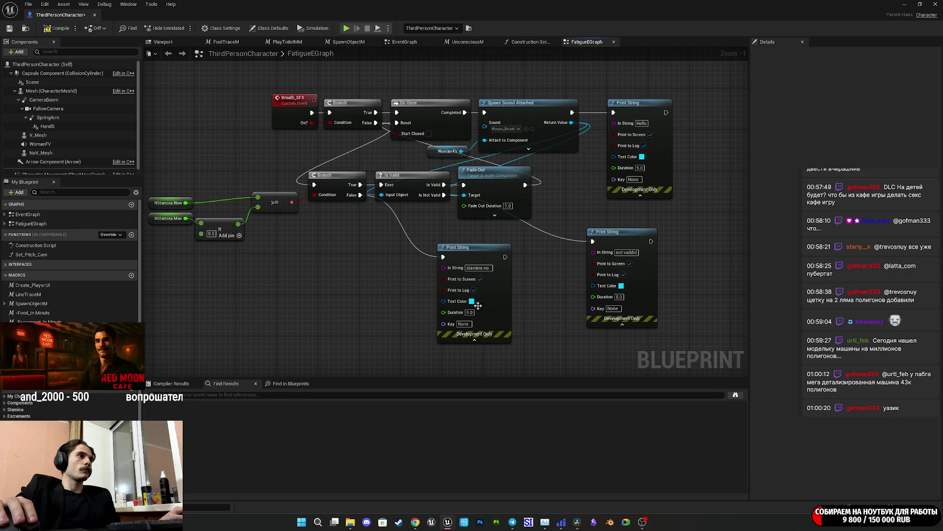
pyautogui.write('1')
pyautogui.click(544, 322)
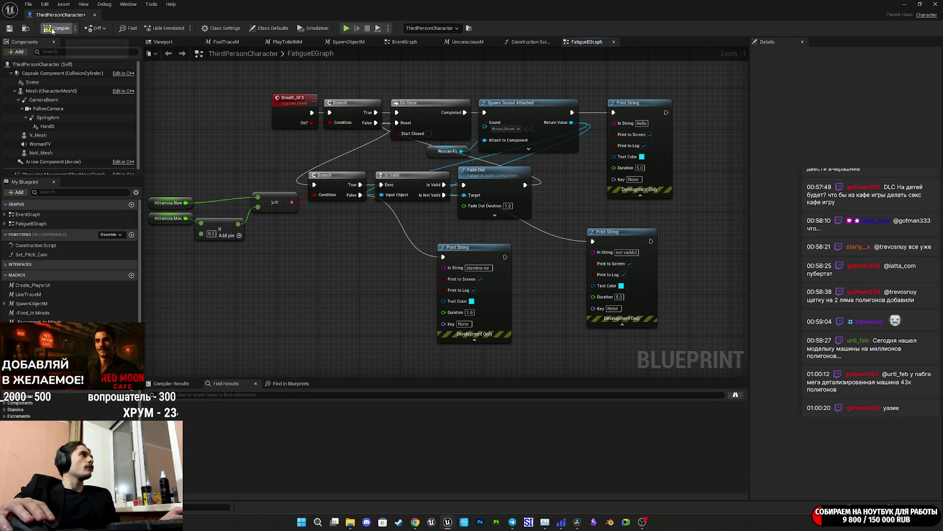
# Minimize the Blueprint editor to get back to the level editor for play testing
pyautogui.click(911, 4)
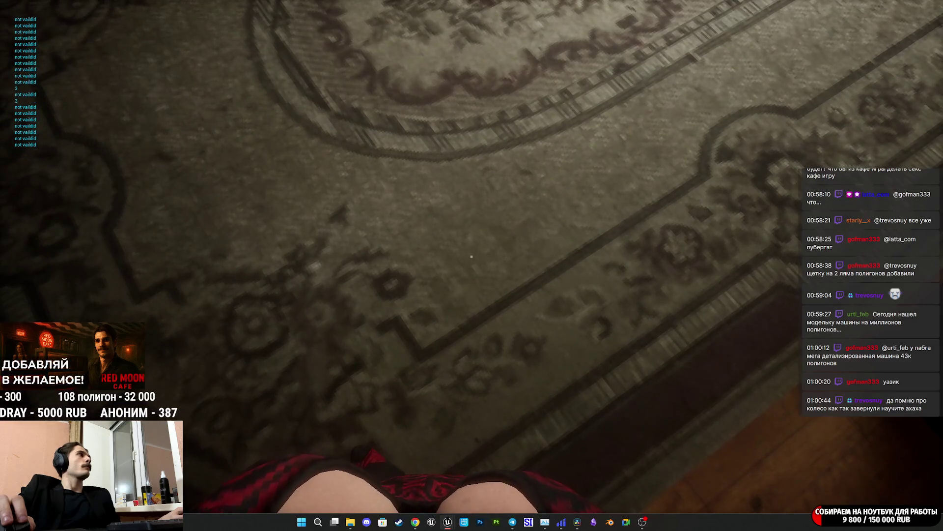
# Move the character forward across the rug in play mode while watching the stamina debug prints
pyautogui.press('w')
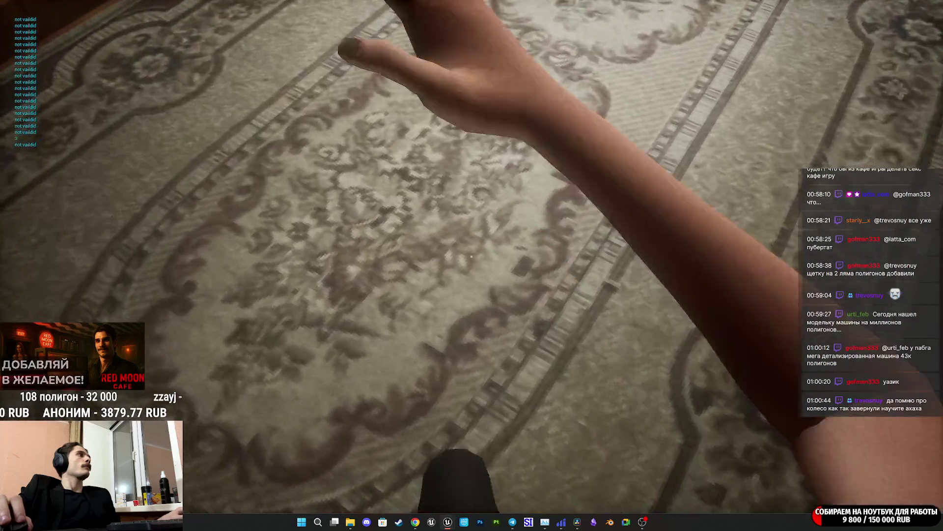
pyautogui.press('w')
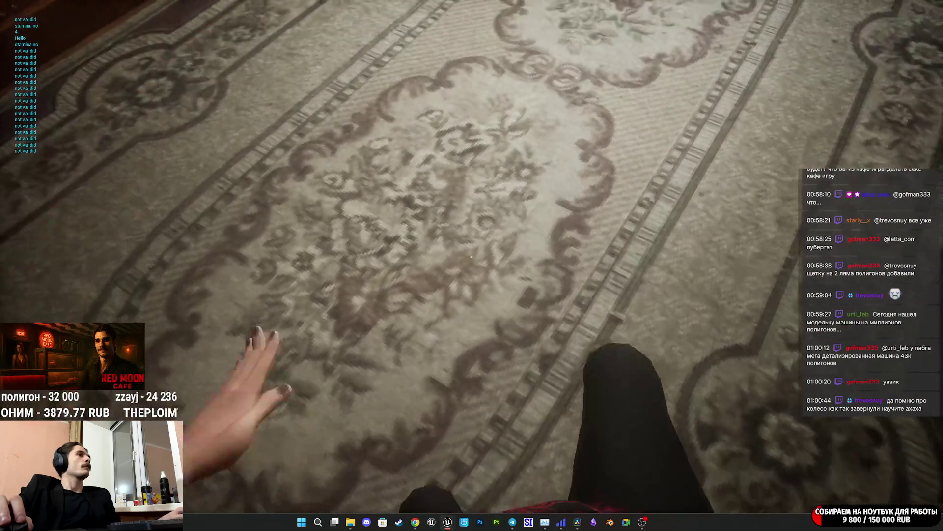
pyautogui.press('w')
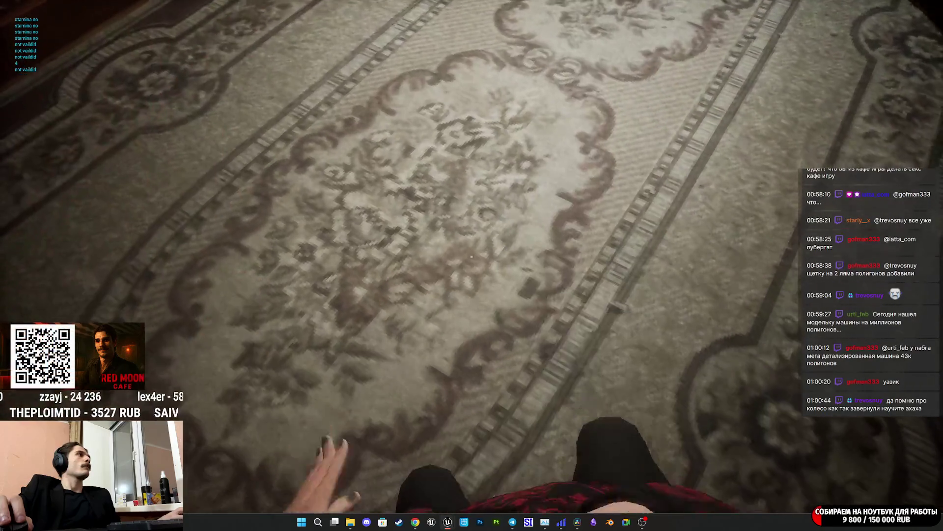
pyautogui.press('w')
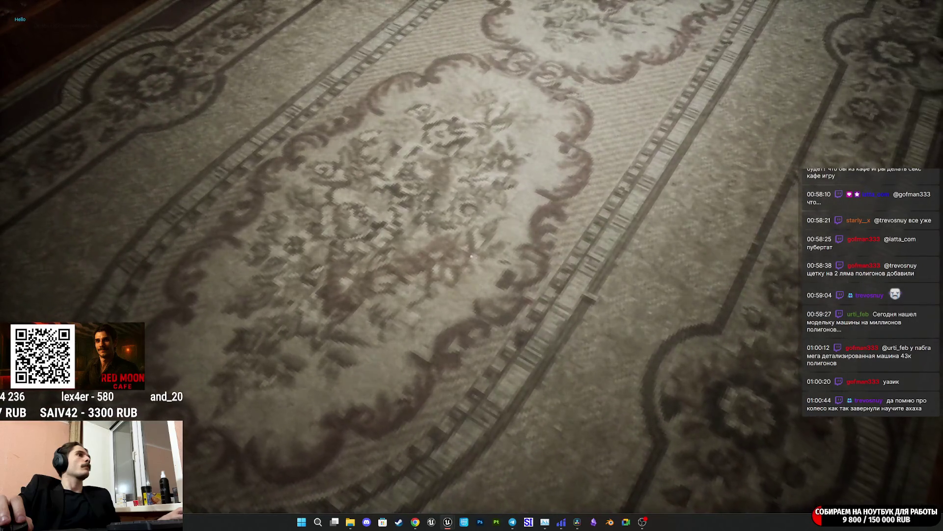
pyautogui.press('w')
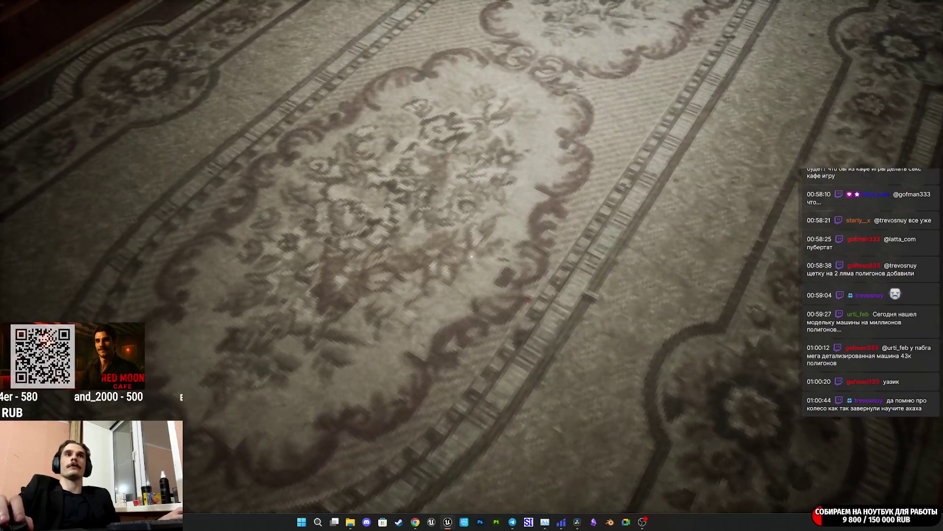
pyautogui.press('w')
pyautogui.press('w')
pyautogui.press('w')
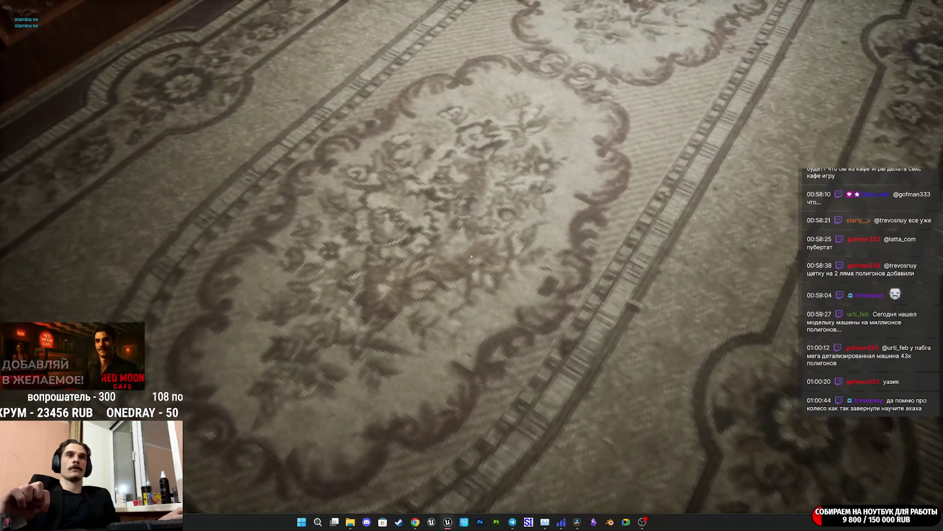
pyautogui.press('w')
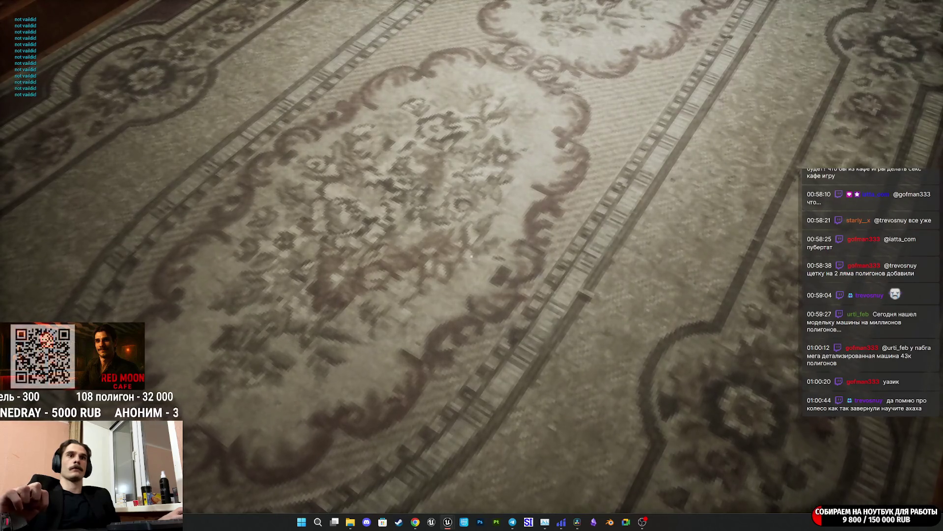
pyautogui.press('space')
pyautogui.press('space')
pyautogui.press('space')
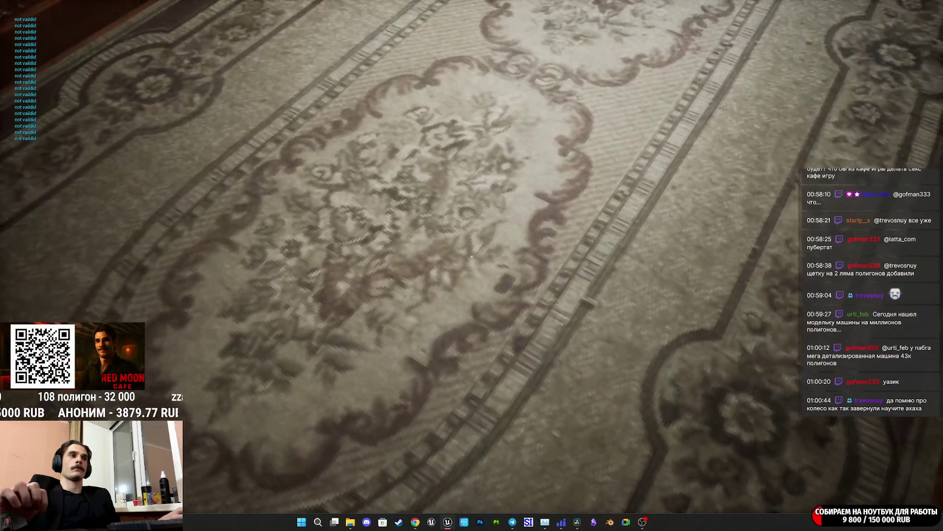
pyautogui.press('space')
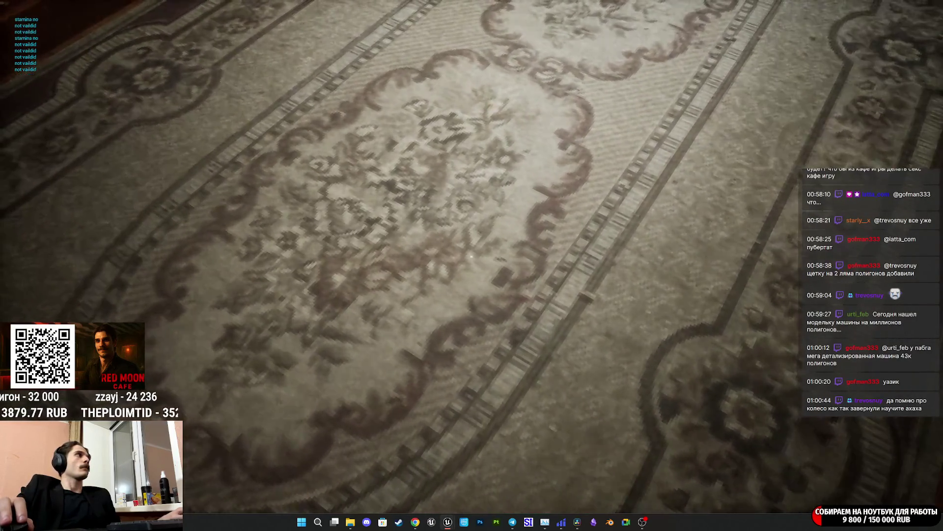
pyautogui.press('space')
pyautogui.press('space')
pyautogui.press('space')
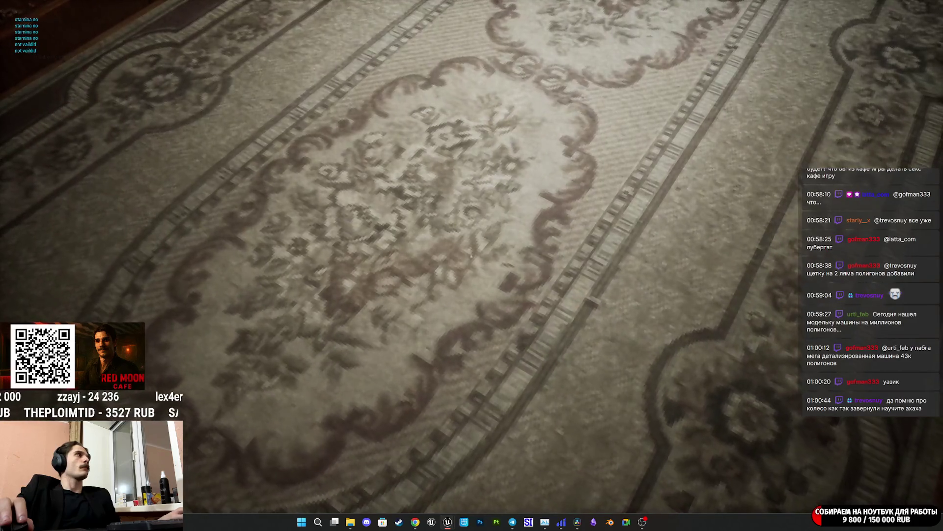
pyautogui.press('space')
pyautogui.press('space')
pyautogui.press('space')
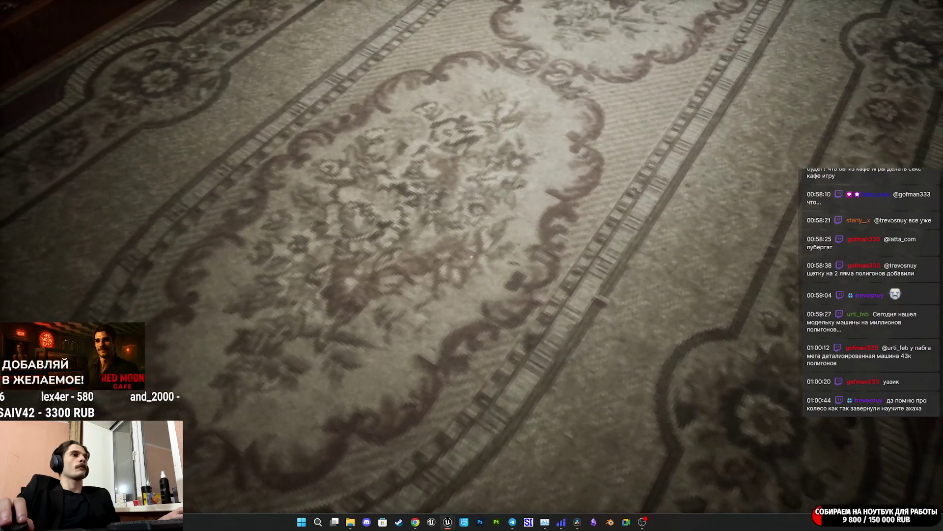
pyautogui.press('space')
pyautogui.press('space')
pyautogui.press('space')
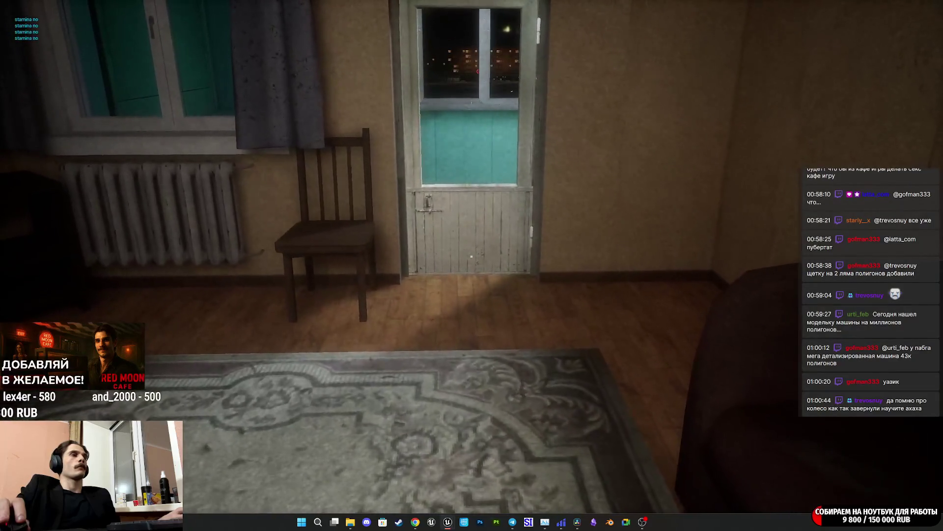
pyautogui.press('space')
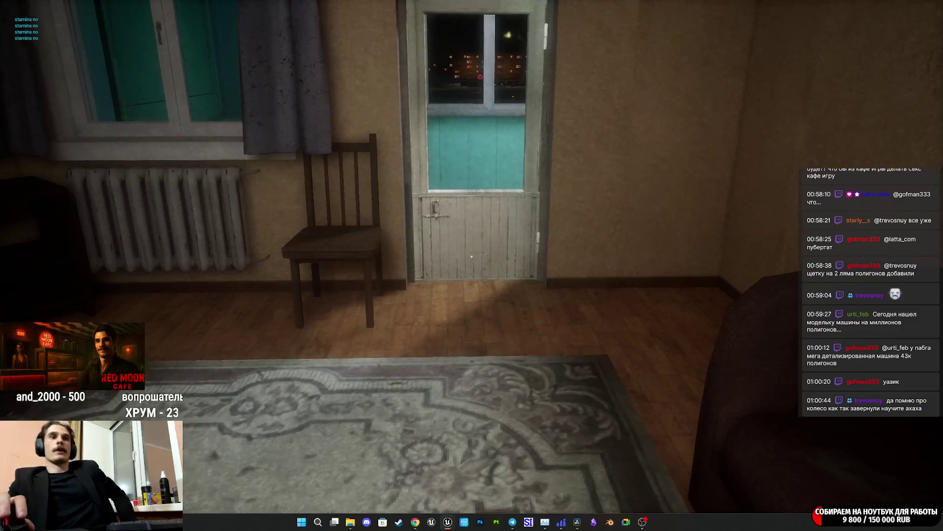
# Walk toward the door, trigger the in-game actions, then exit play mode with Esc
pyautogui.moveTo(472, 266)
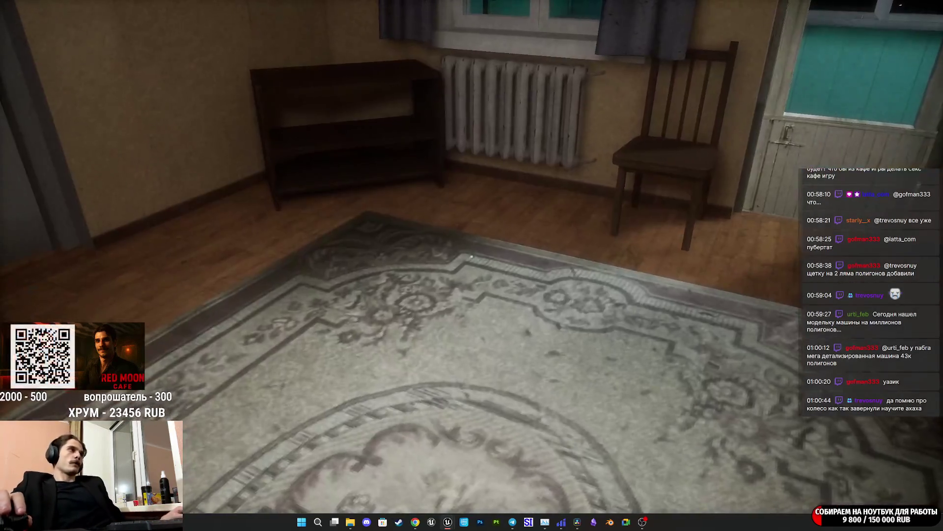
pyautogui.press('e')
pyautogui.press('e')
pyautogui.press('e')
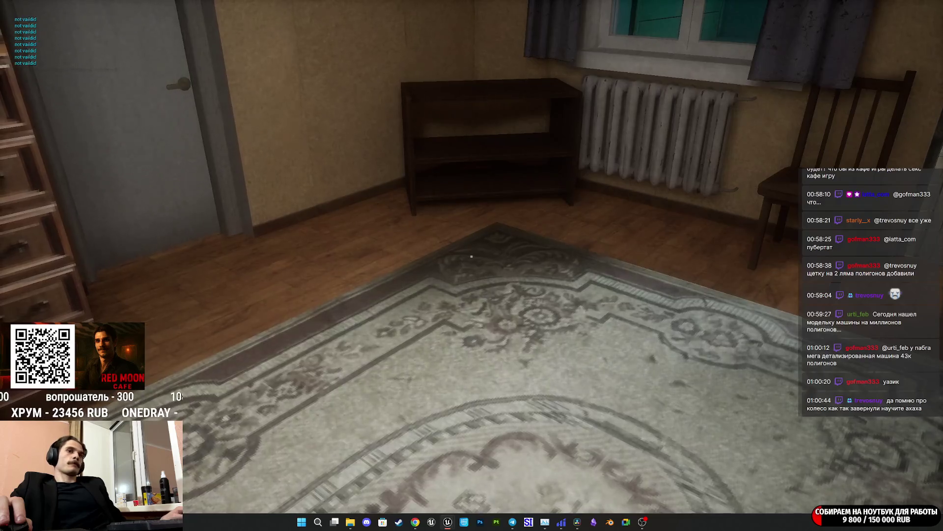
pyautogui.press('e')
pyautogui.press('e')
pyautogui.press('e')
pyautogui.press('e')
pyautogui.press('e')
pyautogui.press('e')
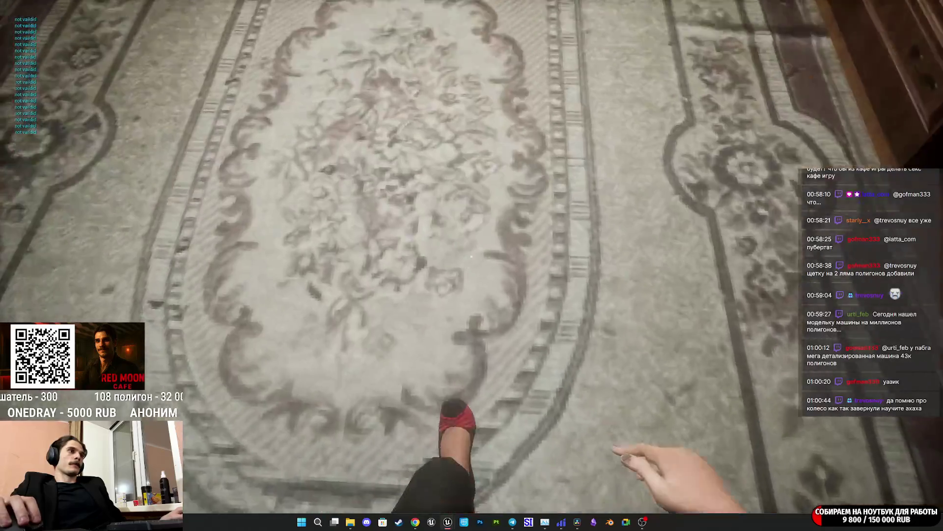
pyautogui.press('e')
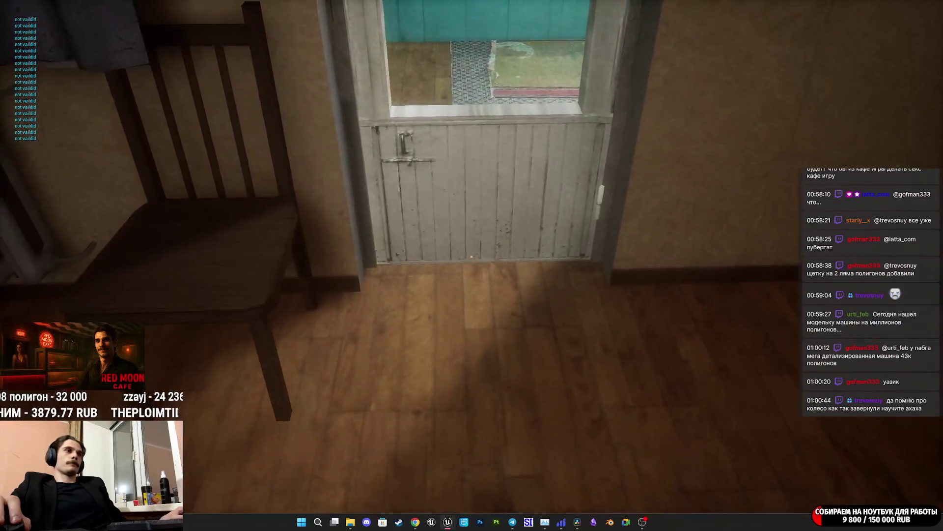
pyautogui.click(471, 256)
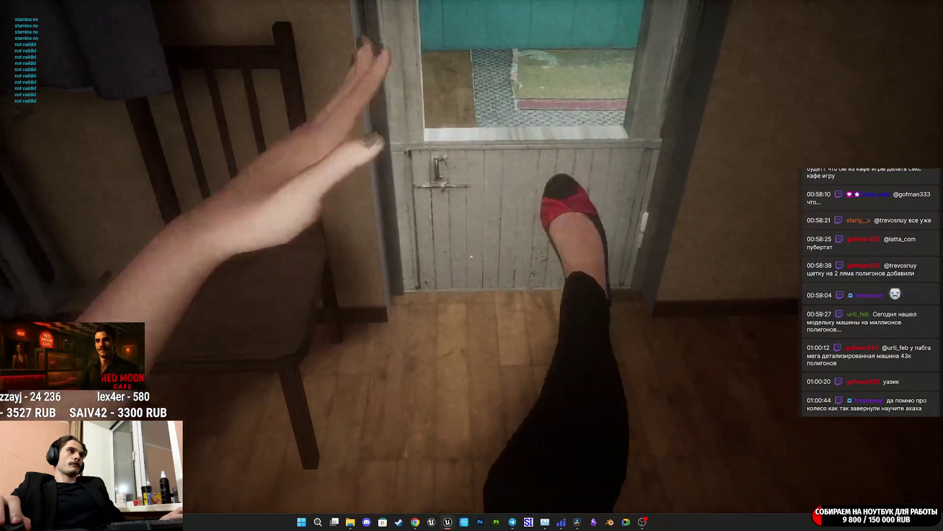
pyautogui.moveTo(471, 256)
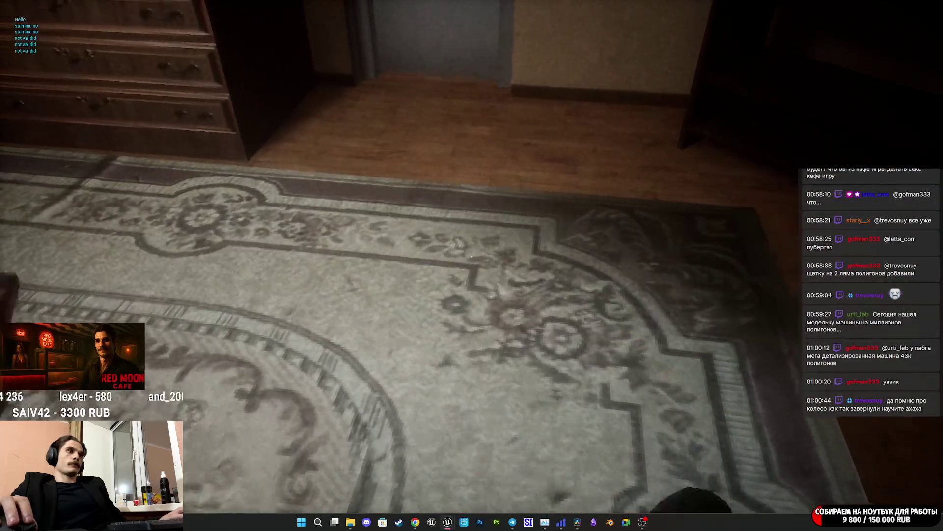
pyautogui.click(471, 256)
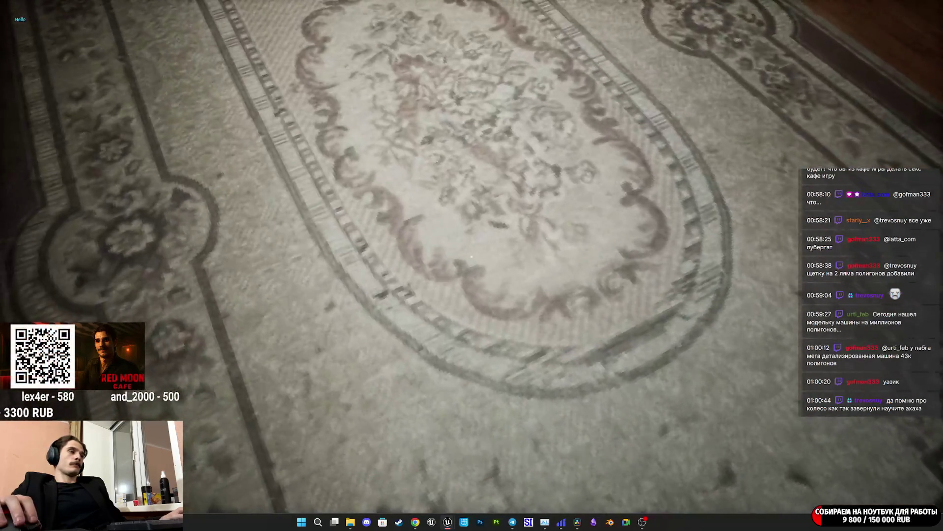
pyautogui.click(471, 256)
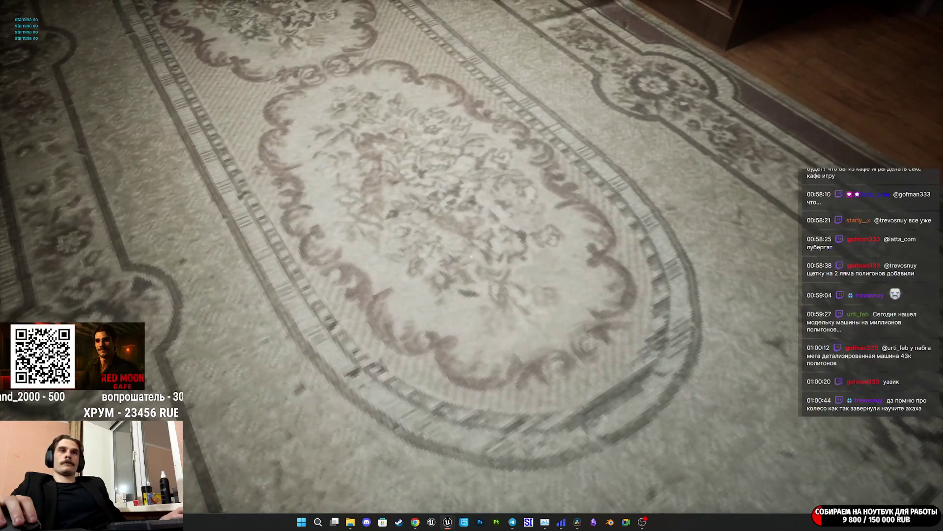
pyautogui.press('e')
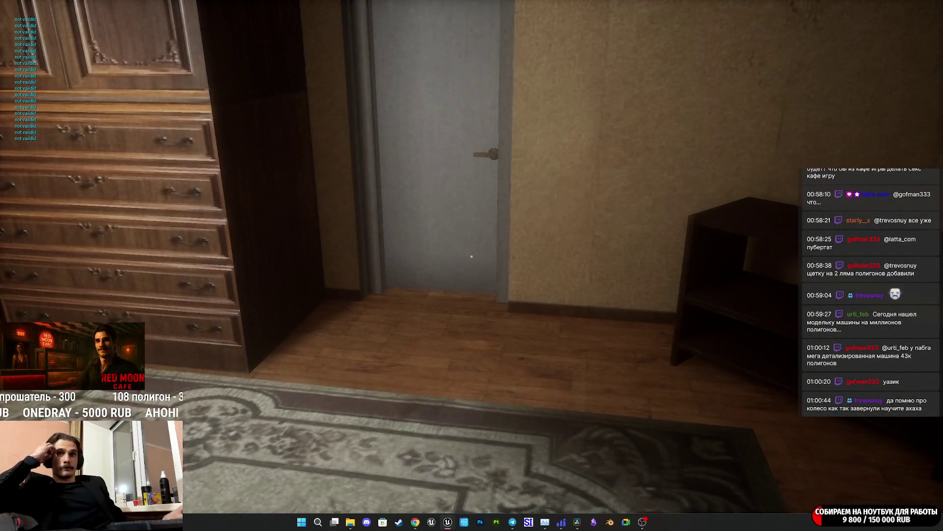
pyautogui.press('Escape')
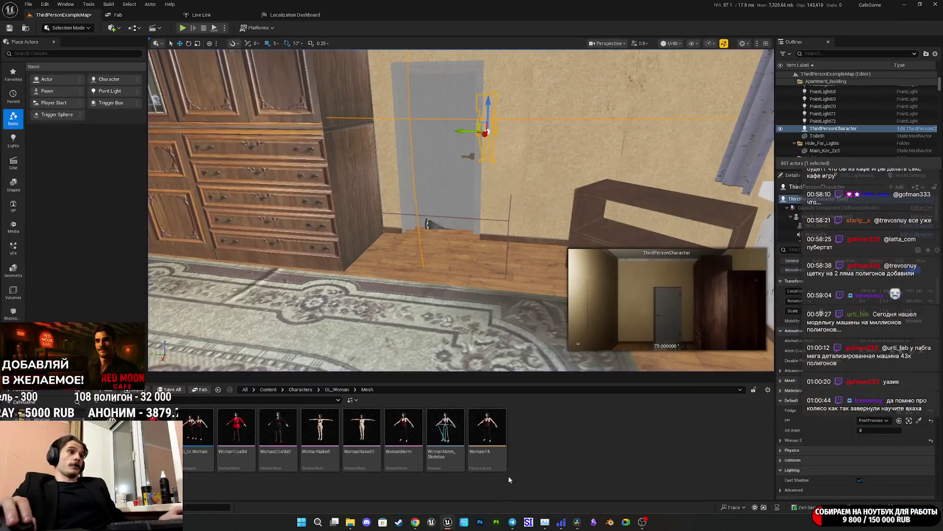
# Delete the 'stamina no' and 'not valid' Print String nodes and compile the blueprint
pyautogui.click(448, 521)
pyautogui.scroll(-1, 570, 303)
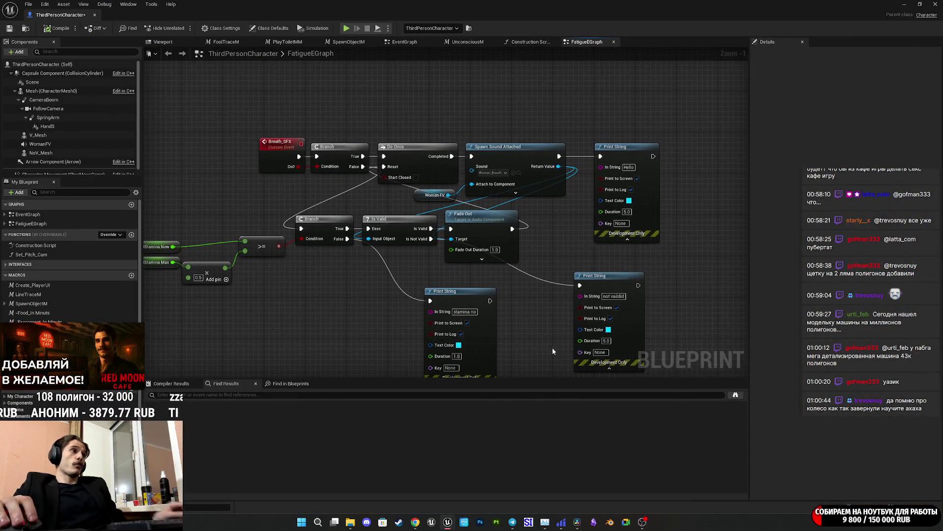
pyautogui.moveTo(466, 329); pyautogui.dragTo(393, 329)
pyautogui.moveTo(295, 330); pyautogui.dragTo(446, 319)
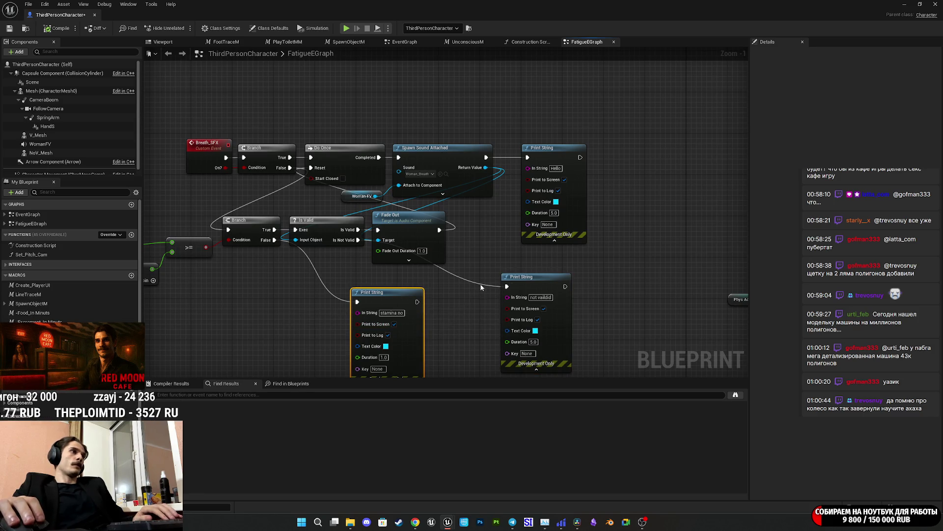
pyautogui.moveTo(486, 308); pyautogui.dragTo(571, 301)
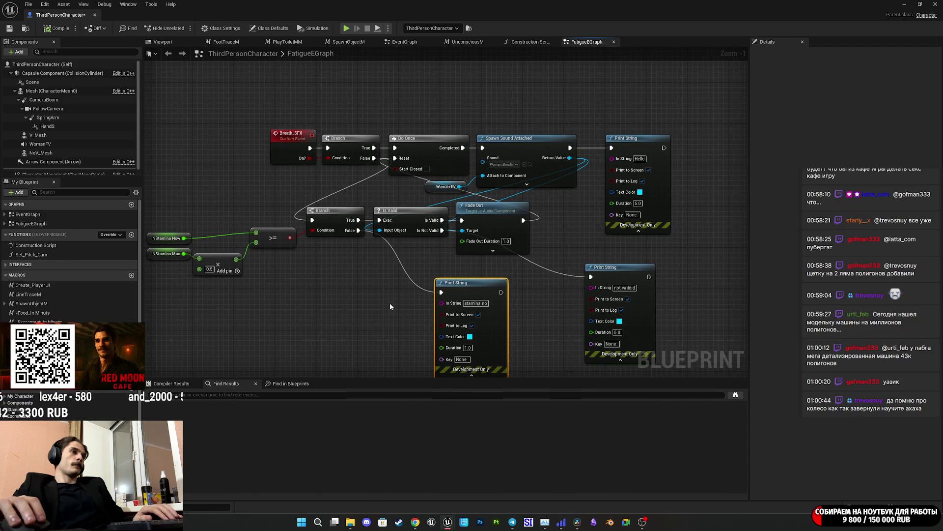
pyautogui.keyDown('ctrl'); pyautogui.click(620, 298); pyautogui.keyUp('ctrl')
pyautogui.press('Delete')
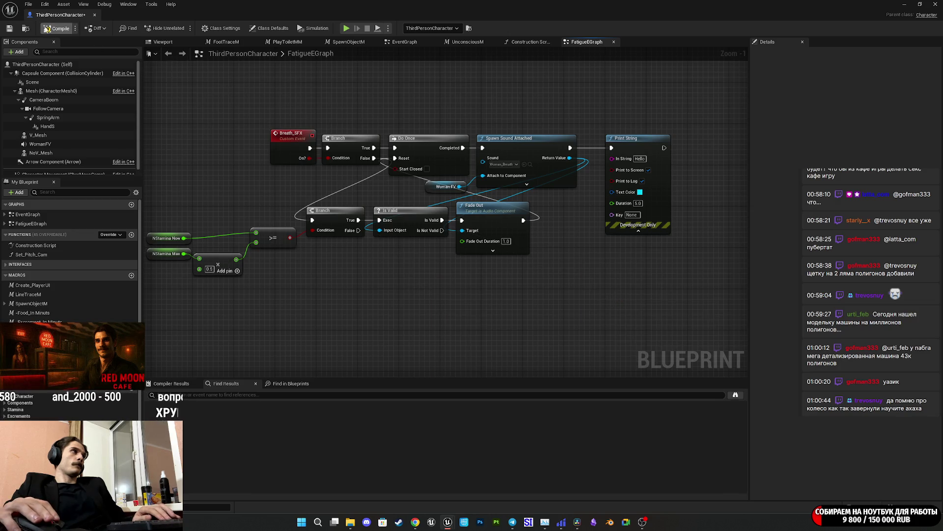
pyautogui.click(9, 29)
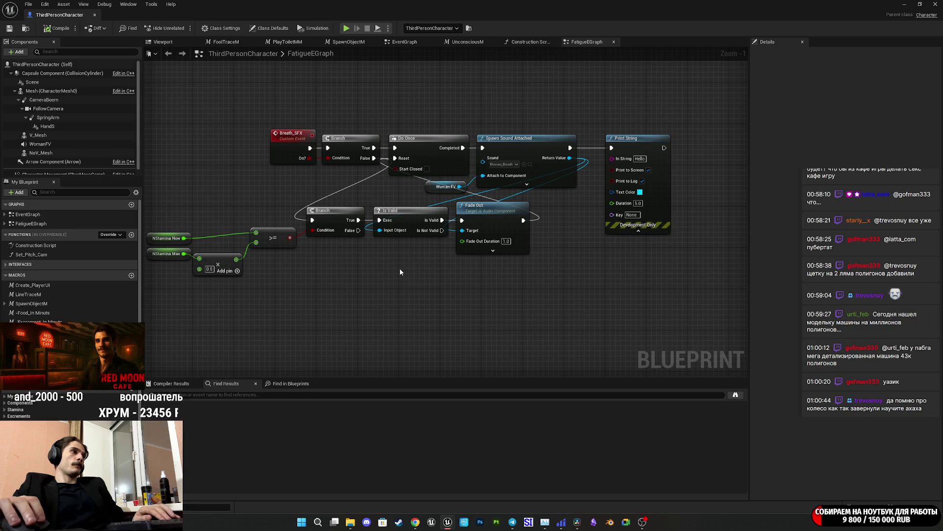
# Briefly show and hide the Twitch dashboard, then recenter the FatigueEGraph node network
pyautogui.moveTo(400, 267); pyautogui.dragTo(482, 267)
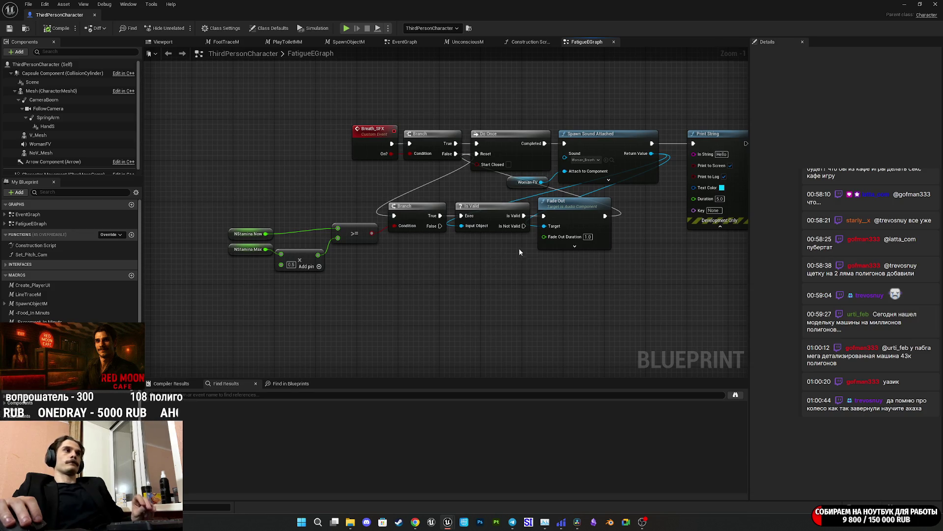
pyautogui.moveTo(414, 521)
pyautogui.click(408, 489)
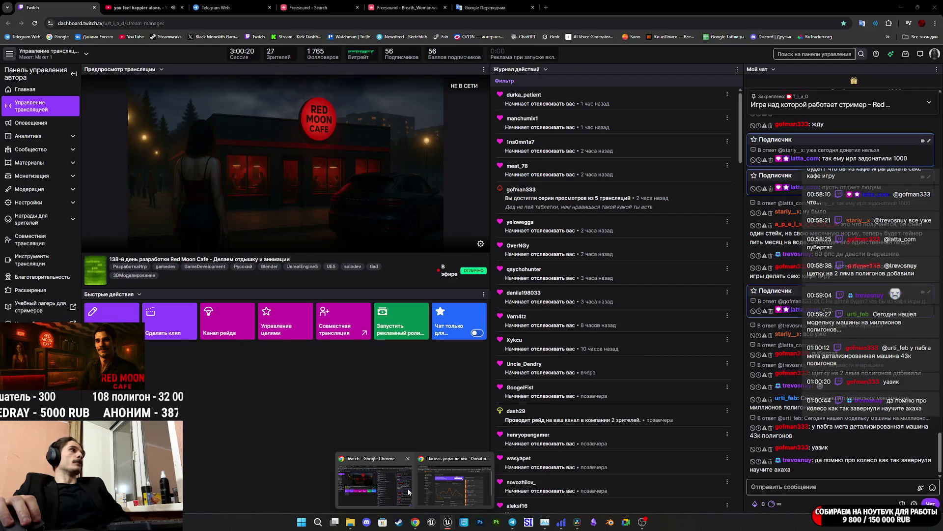
pyautogui.click(408, 488)
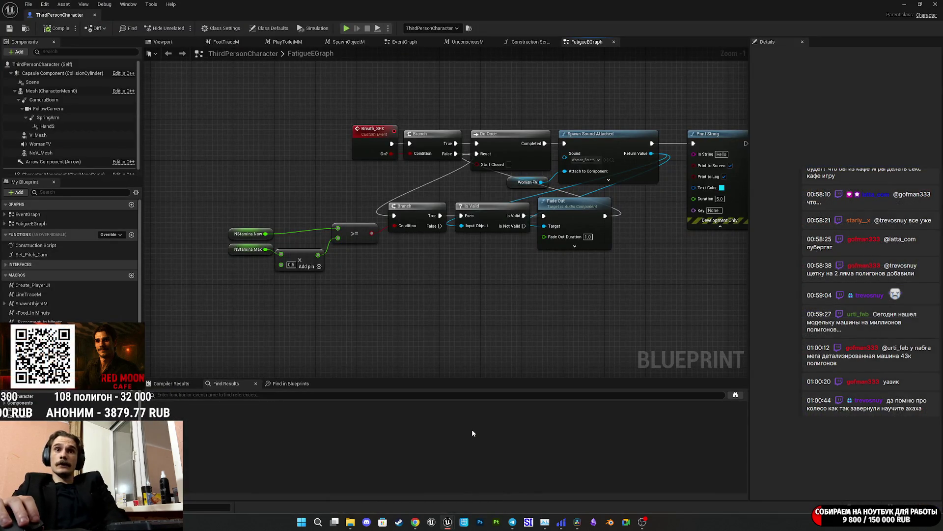
pyautogui.press('Home')
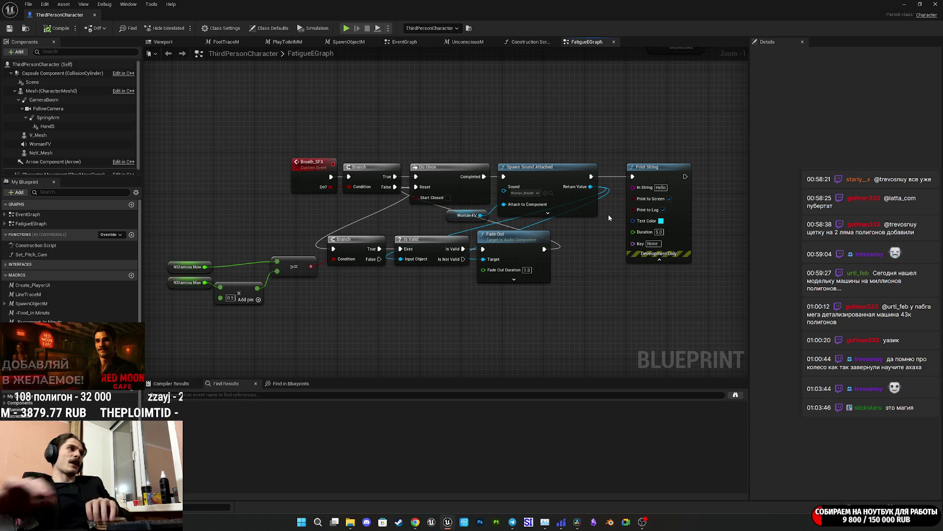
# Save the blueprint and pan to the Stamina, Set members in Post Process Settings, and Breath SFX nodes
pyautogui.click(9, 29)
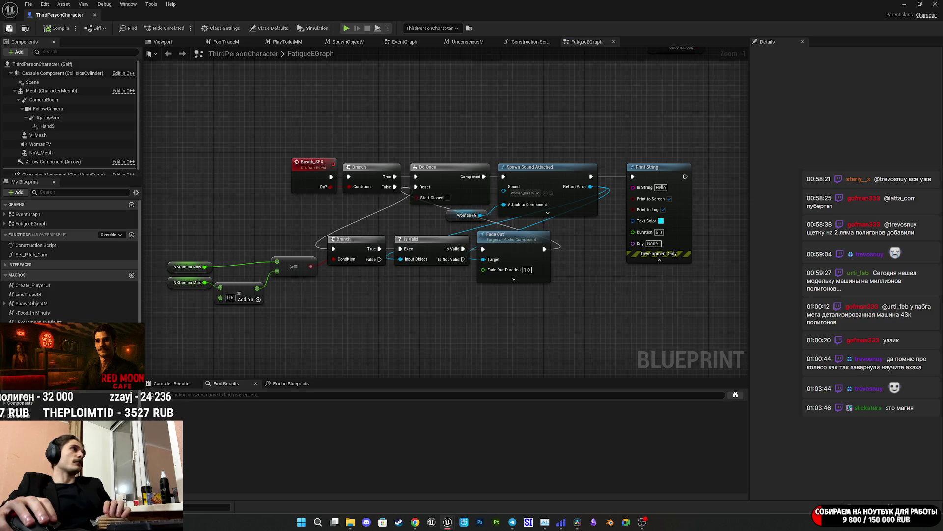
pyautogui.moveTo(447, 141)
pyautogui.mouseDown()
pyautogui.moveTo(365, 162)
pyautogui.moveTo(148, 245)
pyautogui.mouseUp()
pyautogui.moveTo(181, 395); pyautogui.dragTo(150, 395)
pyautogui.moveTo(197, 276)
pyautogui.mouseDown()
pyautogui.moveTo(589, 275)
pyautogui.moveTo(395, 273)
pyautogui.mouseUp()
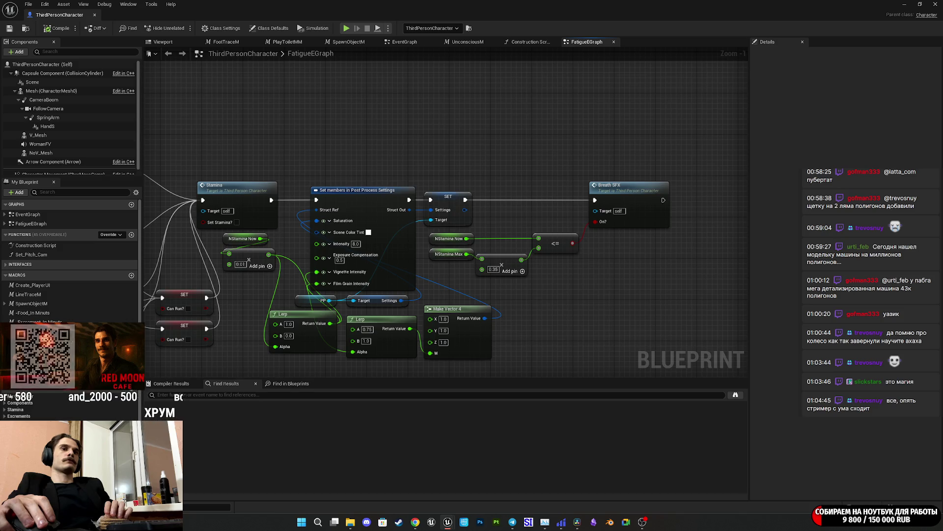
# Connect the Branch's True output to Do Once in the Breath_SFX event chain
pyautogui.moveTo(395, 272); pyautogui.dragTo(400, 269)
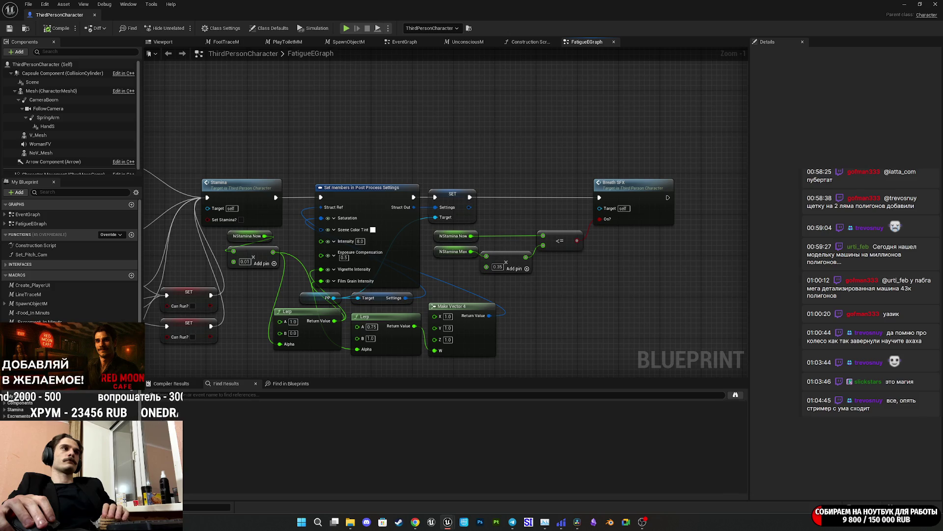
pyautogui.moveTo(162, 221)
pyautogui.mouseDown()
pyautogui.moveTo(199, 202)
pyautogui.moveTo(383, 238)
pyautogui.moveTo(508, 196)
pyautogui.moveTo(448, 175)
pyautogui.mouseUp()
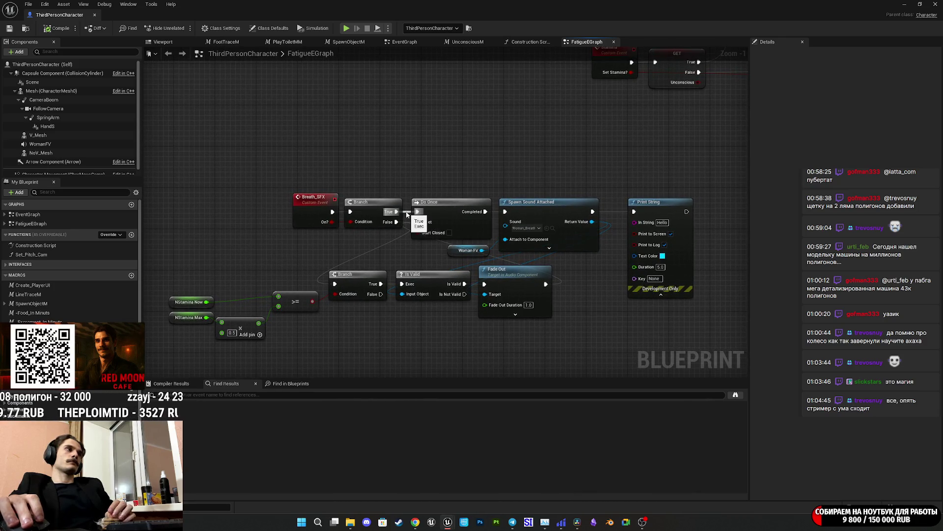
pyautogui.moveTo(407, 214); pyautogui.dragTo(413, 212)
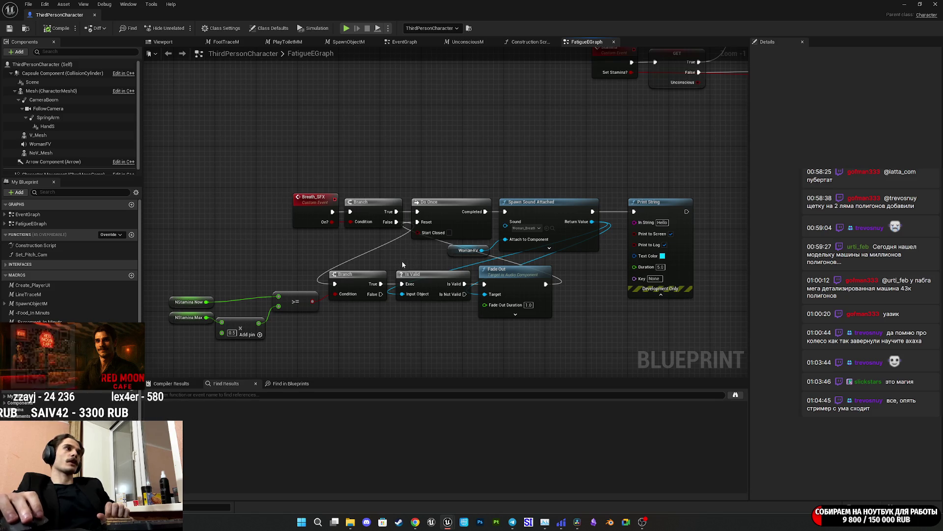
# Change the <= check's NStamina Max multiplier from 0.35 to 0.5
pyautogui.moveTo(414, 252)
pyautogui.mouseDown()
pyautogui.moveTo(314, 221)
pyautogui.moveTo(276, 231)
pyautogui.moveTo(615, 239)
pyautogui.mouseUp()
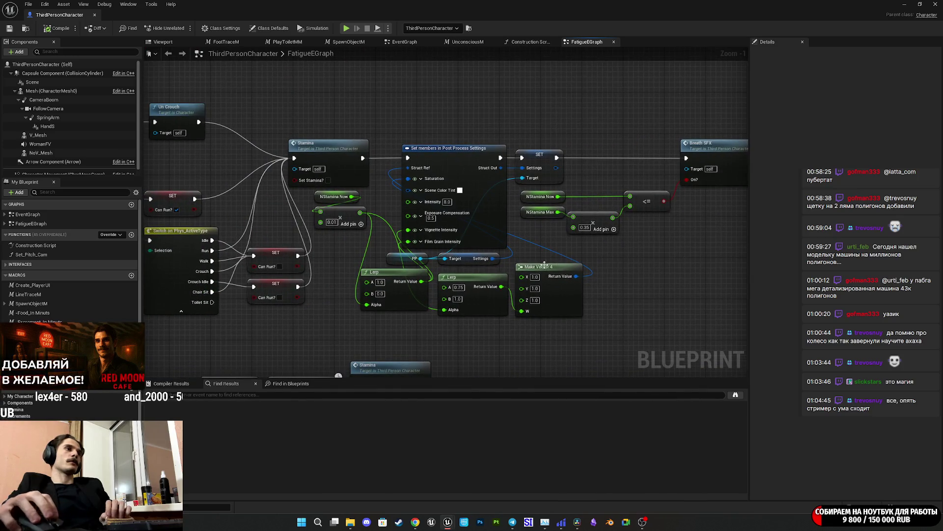
pyautogui.scroll(1, 615, 239)
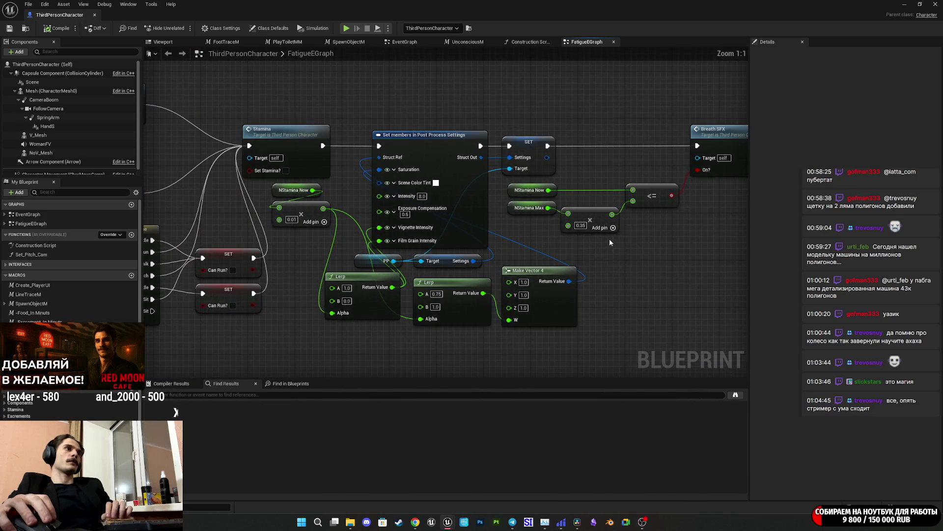
pyautogui.click(580, 226)
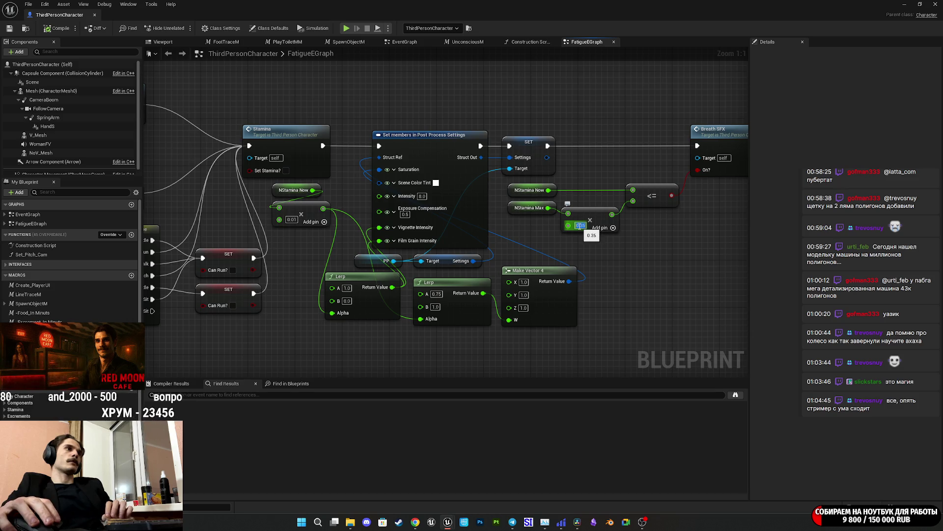
pyautogui.click(611, 236)
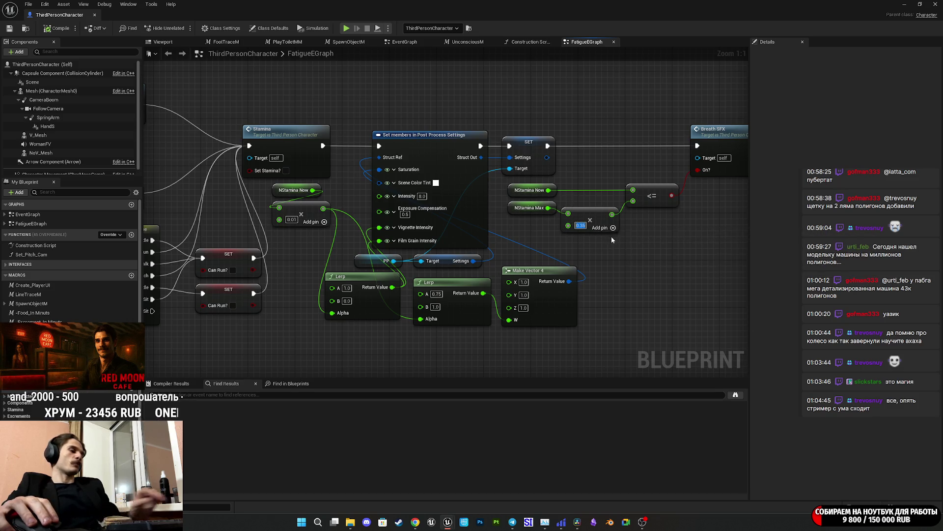
pyautogui.write('0.5')
pyautogui.press('Return')
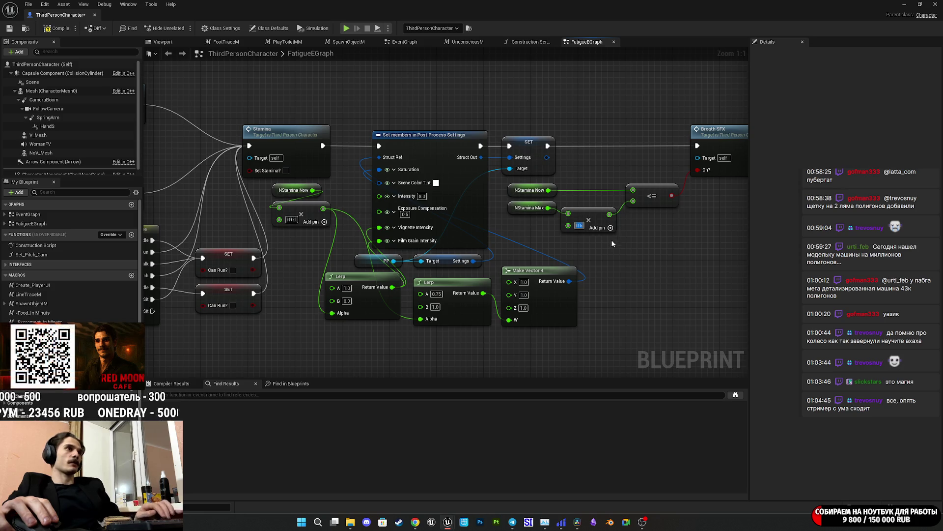
pyautogui.moveTo(586, 255)
pyautogui.mouseDown()
pyautogui.moveTo(722, 236)
pyautogui.moveTo(639, 276)
pyautogui.moveTo(344, 305)
pyautogui.mouseUp()
pyautogui.moveTo(325, 253); pyautogui.dragTo(475, 288)
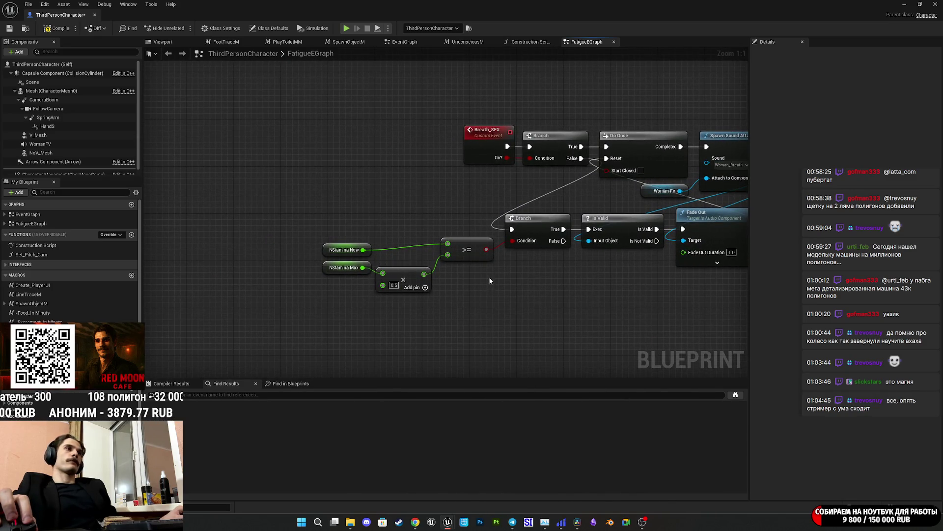
# Move Breath_SFX and its Branch left and place the On? Branch beside Do Once
pyautogui.moveTo(554, 268)
pyautogui.mouseDown()
pyautogui.moveTo(356, 276)
pyautogui.moveTo(382, 278)
pyautogui.moveTo(164, 269)
pyautogui.moveTo(515, 269)
pyautogui.moveTo(384, 270)
pyautogui.mouseUp()
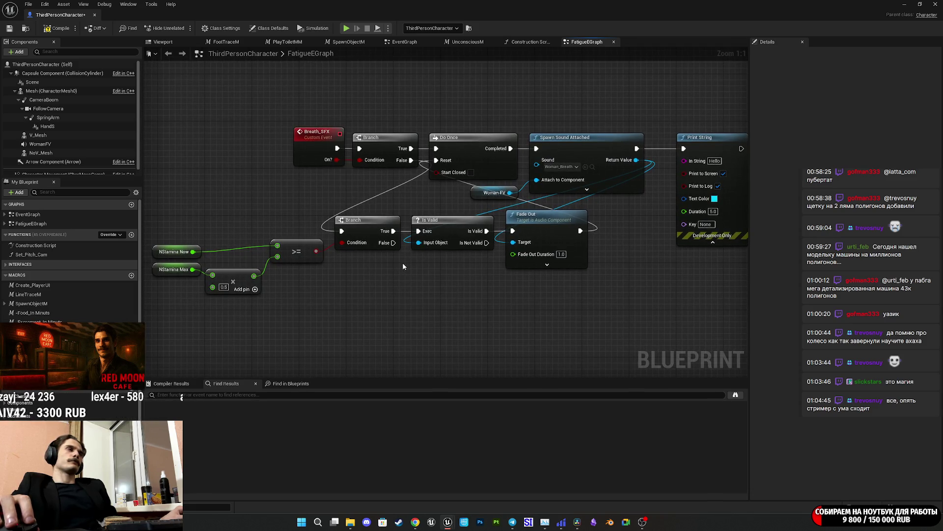
pyautogui.moveTo(383, 204); pyautogui.dragTo(303, 132)
pyautogui.moveTo(370, 143); pyautogui.dragTo(276, 143)
pyautogui.click(381, 131)
pyautogui.moveTo(389, 129); pyautogui.dragTo(466, 136)
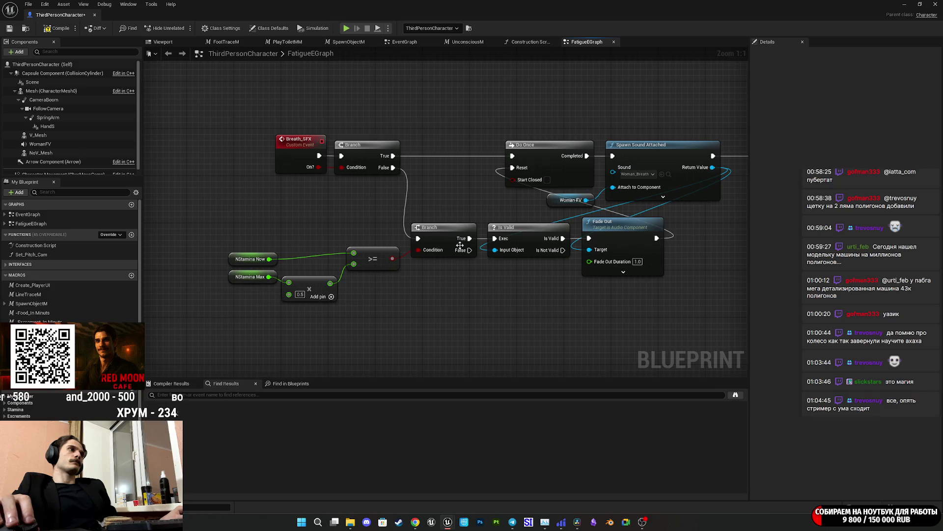
pyautogui.moveTo(484, 264); pyautogui.dragTo(515, 262)
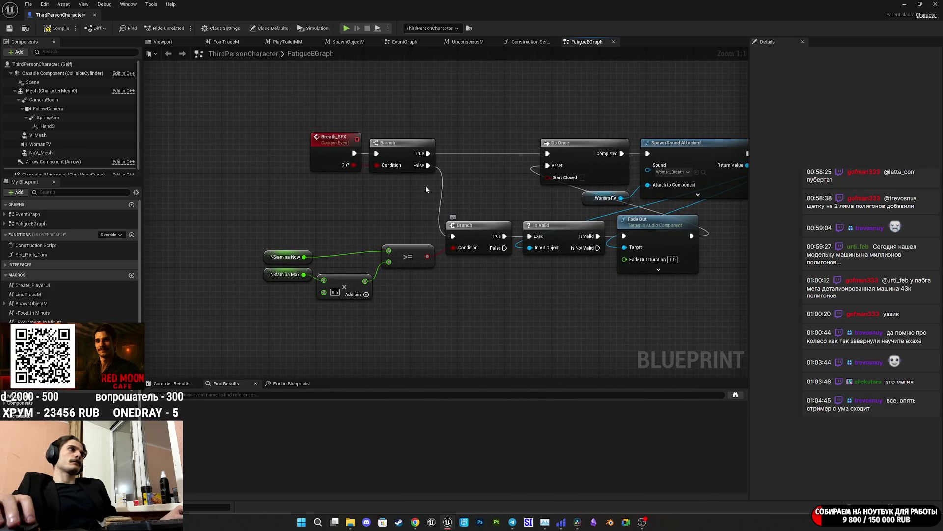
pyautogui.moveTo(402, 155); pyautogui.dragTo(485, 154)
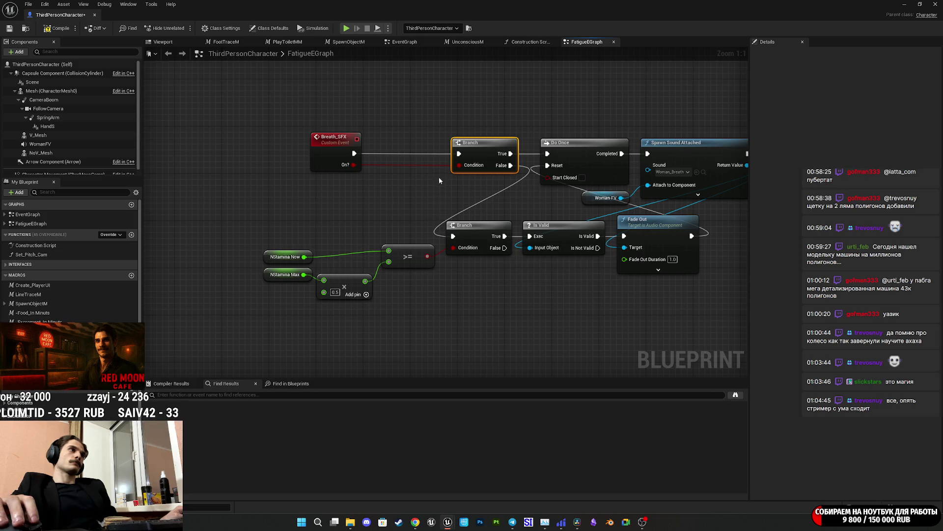
# Rewire the Branches so the stamina >= Branch's True output feeds the On? Branch
pyautogui.keyDown('alt'); pyautogui.click(453, 236); pyautogui.keyUp('alt')
pyautogui.moveTo(513, 168); pyautogui.dragTo(516, 243)
pyautogui.moveTo(474, 309); pyautogui.dragTo(243, 220)
pyautogui.moveTo(480, 234)
pyautogui.mouseDown()
pyautogui.moveTo(379, 234)
pyautogui.moveTo(408, 237)
pyautogui.moveTo(459, 154)
pyautogui.mouseUp()
pyautogui.moveTo(365, 187); pyautogui.dragTo(465, 187)
# Reposition the Breath_SFX event and the stamina comparison group for a tidier layout
pyautogui.moveTo(430, 159); pyautogui.dragTo(377, 160)
pyautogui.moveTo(444, 181)
pyautogui.mouseDown()
pyautogui.moveTo(404, 185)
pyautogui.moveTo(423, 178)
pyautogui.moveTo(381, 152)
pyautogui.mouseUp()
pyautogui.moveTo(471, 297); pyautogui.dragTo(239, 243)
pyautogui.moveTo(460, 232); pyautogui.dragTo(443, 149)
pyautogui.moveTo(368, 244); pyautogui.dragTo(225, 171)
pyautogui.moveTo(362, 186); pyautogui.dragTo(364, 200)
pyautogui.click(454, 208)
pyautogui.moveTo(454, 208); pyautogui.dragTo(435, 234)
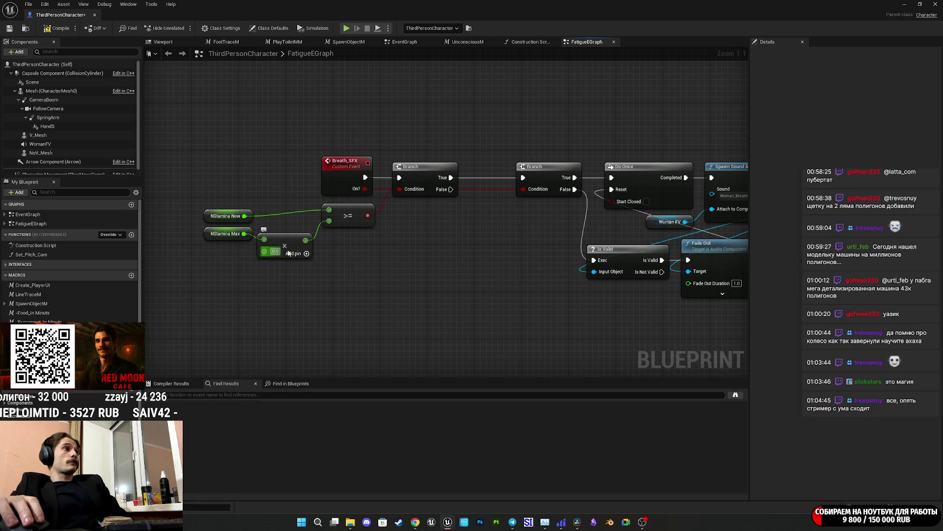
# Check the <= check's 0.5 multiplier and look over the Clamp, Delay and Switch nodes
pyautogui.moveTo(509, 242); pyautogui.dragTo(172, 255)
pyautogui.moveTo(540, 260); pyautogui.dragTo(293, 228)
pyautogui.click(292, 230)
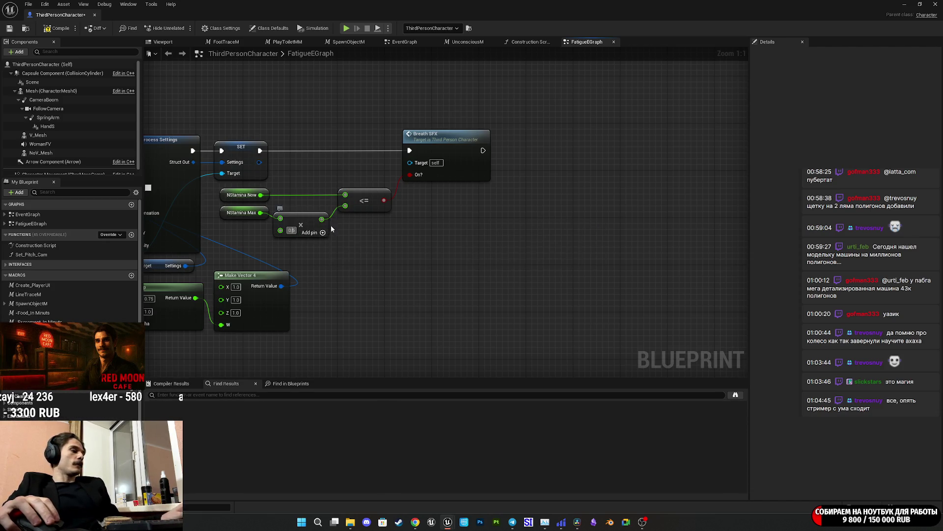
pyautogui.moveTo(388, 240); pyautogui.dragTo(830, 415)
pyautogui.moveTo(443, 246)
pyautogui.mouseDown()
pyautogui.moveTo(569, 213)
pyautogui.moveTo(422, 224)
pyautogui.mouseUp()
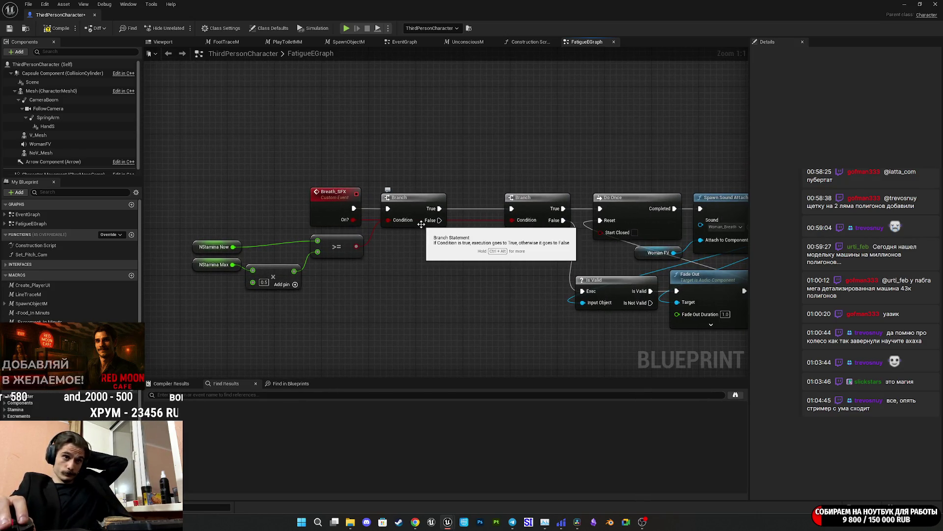
# Break the stamina Branch's exec wires and move it with its NStamina >= nodes below Breath_SFX
pyautogui.moveTo(467, 268); pyautogui.dragTo(408, 248)
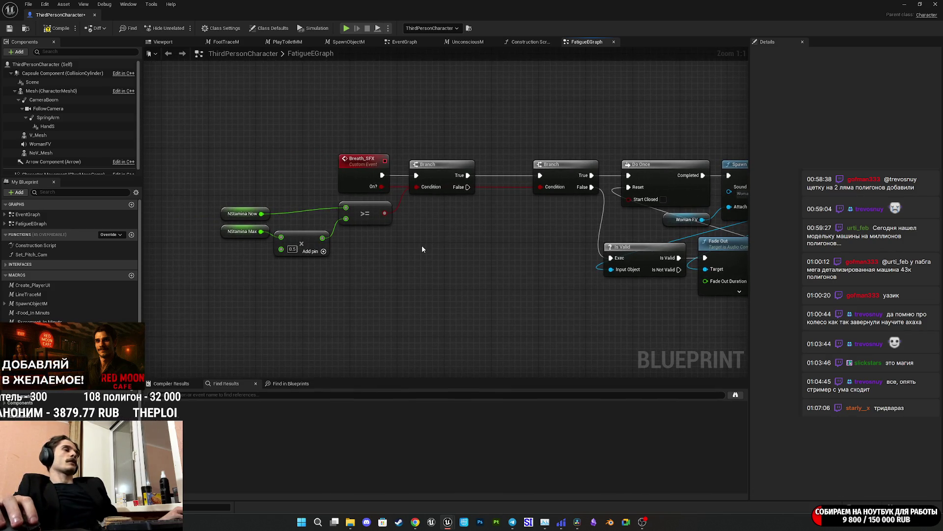
pyautogui.keyDown('alt'); pyautogui.click(416, 175); pyautogui.keyUp('alt')
pyautogui.keyDown('alt'); pyautogui.click(462, 175); pyautogui.keyUp('alt')
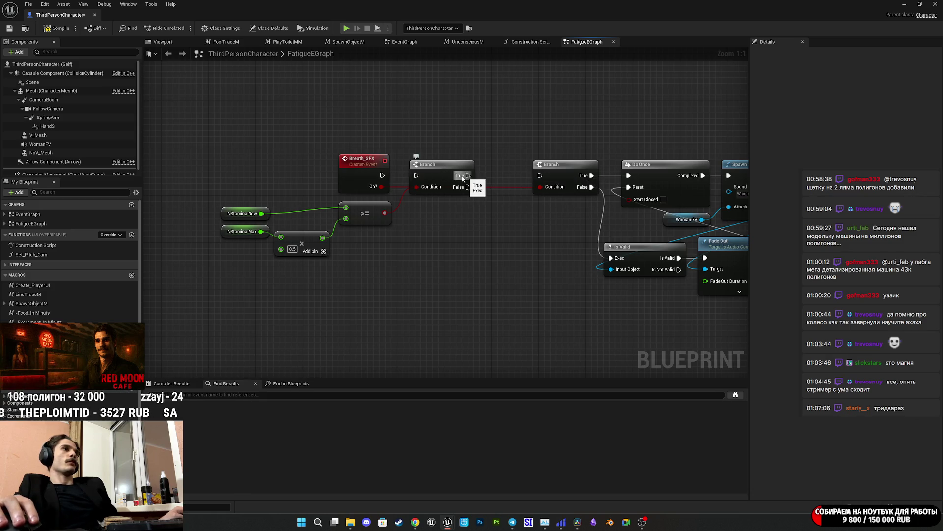
pyautogui.moveTo(443, 173); pyautogui.dragTo(435, 285)
pyautogui.moveTo(365, 273); pyautogui.dragTo(216, 202)
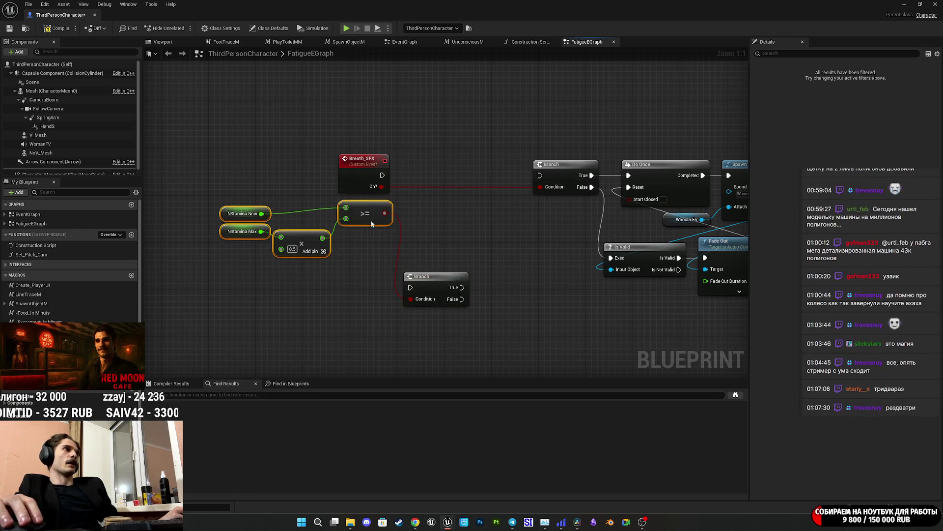
# Wire Breath_SFX directly into the On? Branch and line the two nodes up
pyautogui.moveTo(366, 216); pyautogui.dragTo(348, 299)
pyautogui.moveTo(383, 175)
pyautogui.mouseDown()
pyautogui.moveTo(540, 175)
pyautogui.moveTo(423, 179)
pyautogui.mouseUp()
pyautogui.click(434, 221)
pyautogui.moveTo(435, 221)
pyautogui.mouseDown()
pyautogui.moveTo(285, 236)
pyautogui.moveTo(343, 207)
pyautogui.mouseUp()
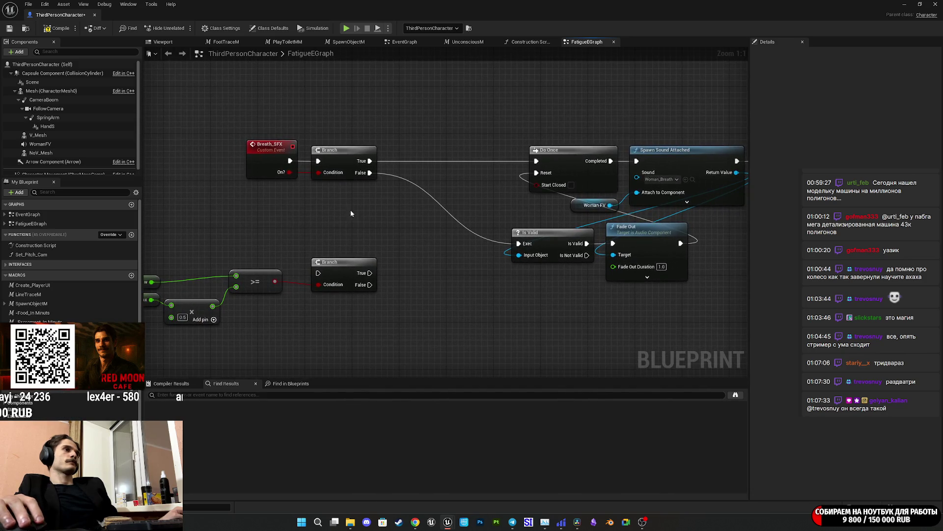
# Discard a trial wire from the stamina >= Branch and look over the Breath_SFX chain to Fade Out
pyautogui.moveTo(319, 273)
pyautogui.mouseDown()
pyautogui.moveTo(388, 185)
pyautogui.moveTo(369, 164)
pyautogui.moveTo(362, 203)
pyautogui.mouseUp()
pyautogui.click(308, 217)
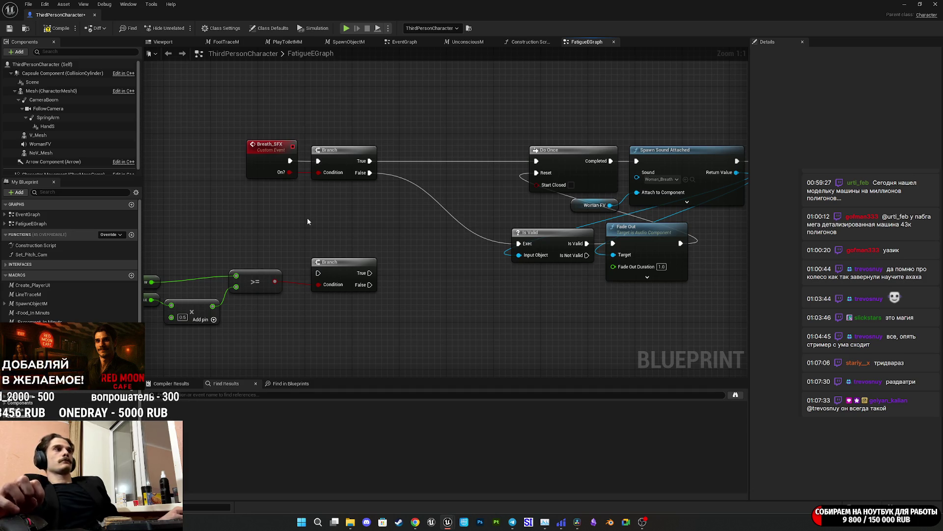
pyautogui.moveTo(396, 197)
pyautogui.mouseDown()
pyautogui.moveTo(505, 186)
pyautogui.moveTo(302, 194)
pyautogui.mouseUp()
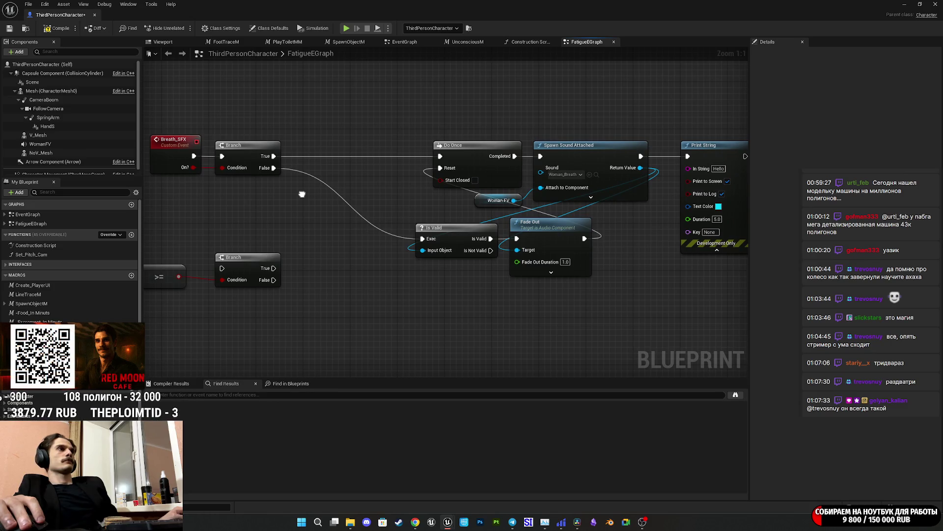
pyautogui.moveTo(302, 194); pyautogui.dragTo(454, 181)
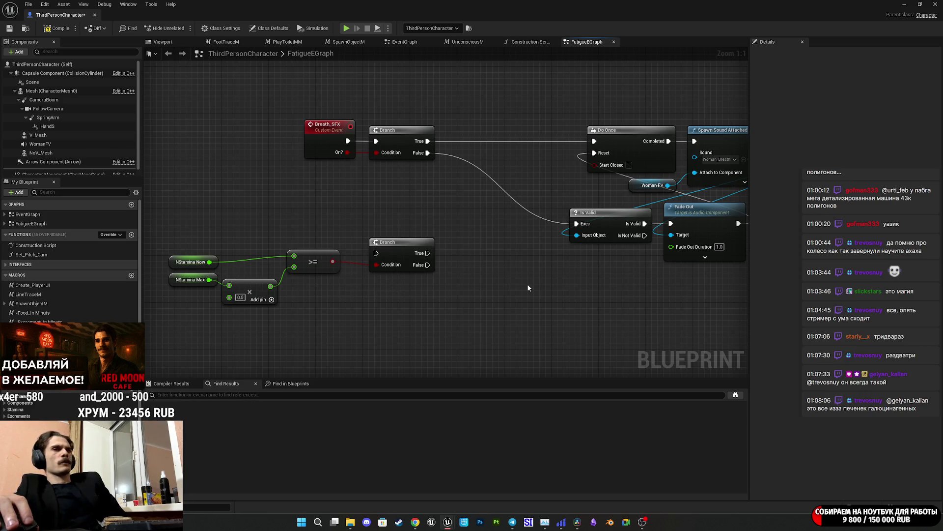
pyautogui.moveTo(519, 276); pyautogui.dragTo(611, 271)
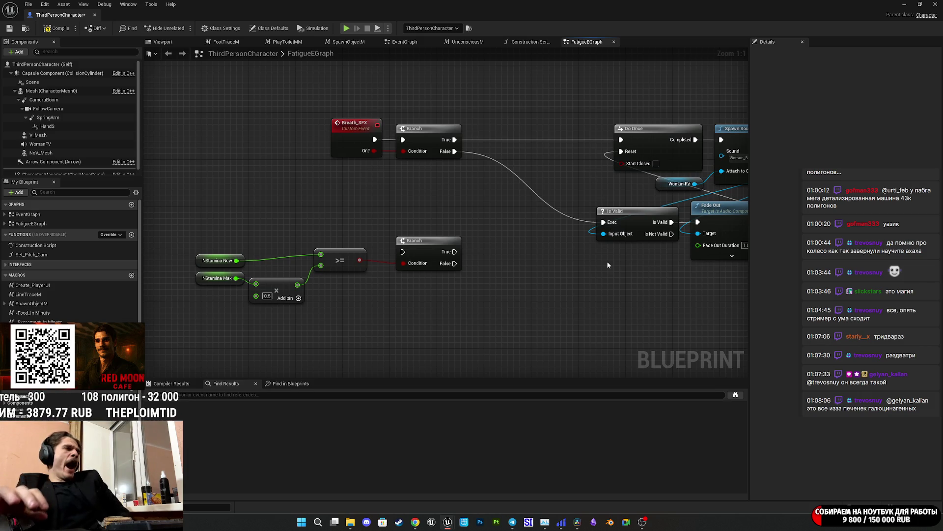
pyautogui.moveTo(410, 296); pyautogui.dragTo(471, 289)
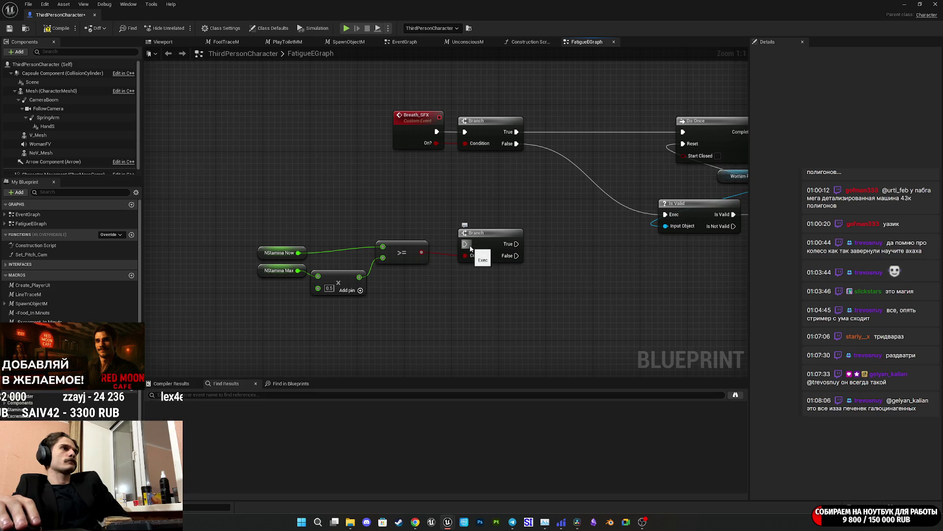
pyautogui.moveTo(529, 203)
pyautogui.mouseDown()
pyautogui.moveTo(423, 225)
pyautogui.moveTo(508, 203)
pyautogui.mouseUp()
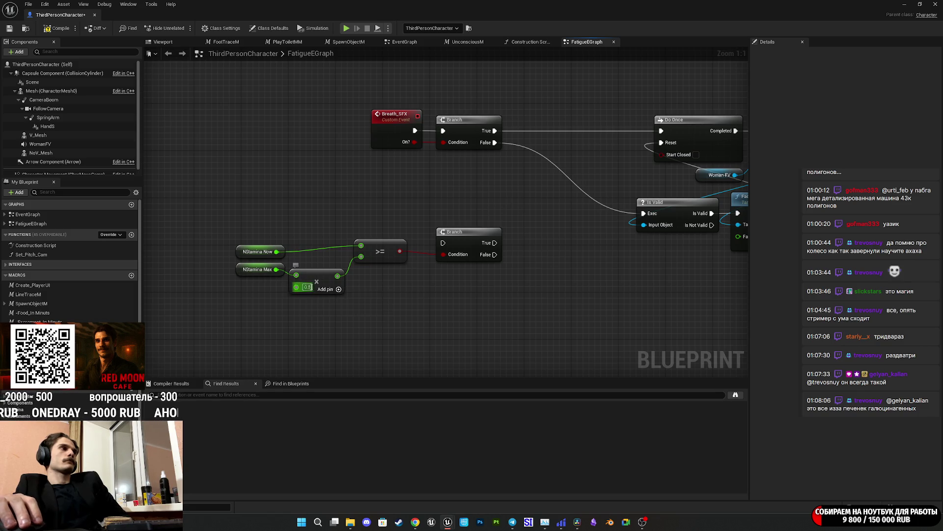
pyautogui.moveTo(407, 269)
pyautogui.mouseDown()
pyautogui.moveTo(262, 295)
pyautogui.moveTo(455, 263)
pyautogui.mouseUp()
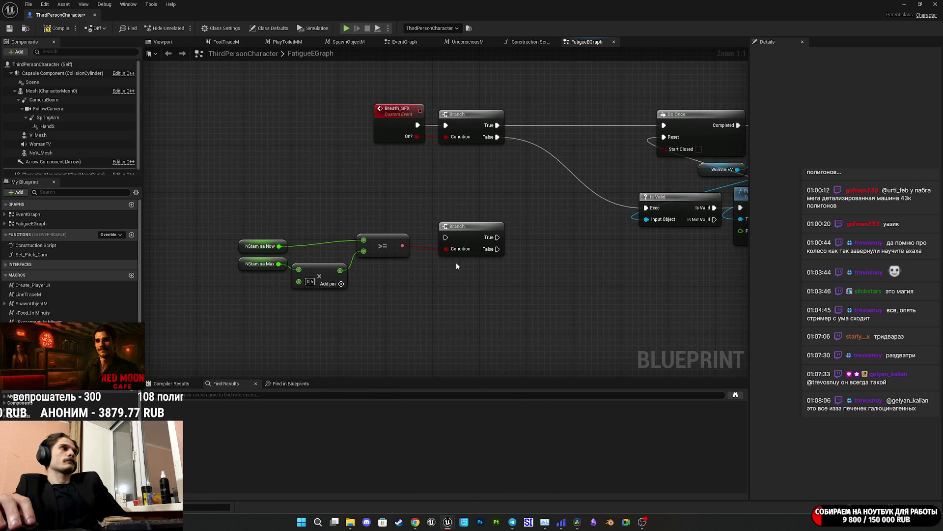
pyautogui.scroll(-5, 461, 270)
pyautogui.scroll(5, 479, 292)
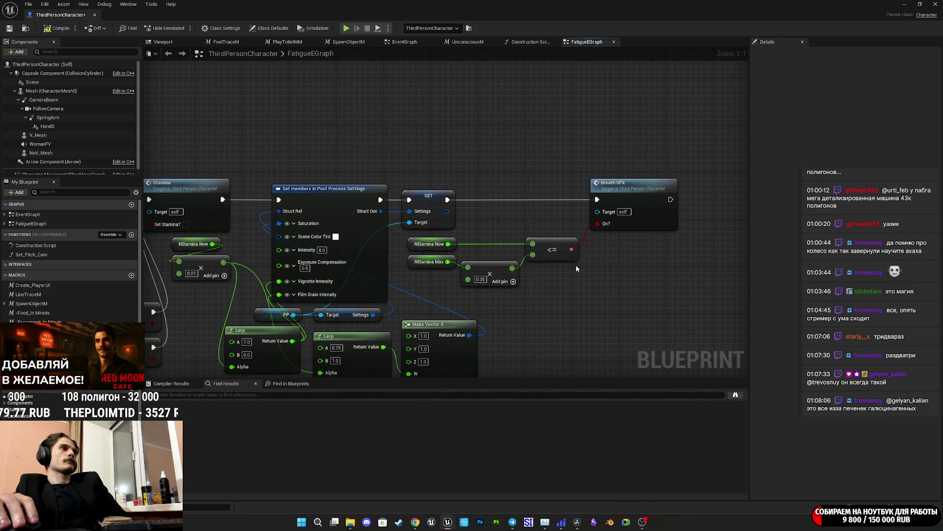
# After confirming NStamina Max is 100, enter 0.5 as its multiplier in the <= stamina check
pyautogui.moveTo(583, 268); pyautogui.dragTo(898, 145)
pyautogui.moveTo(393, 197); pyautogui.dragTo(485, 273)
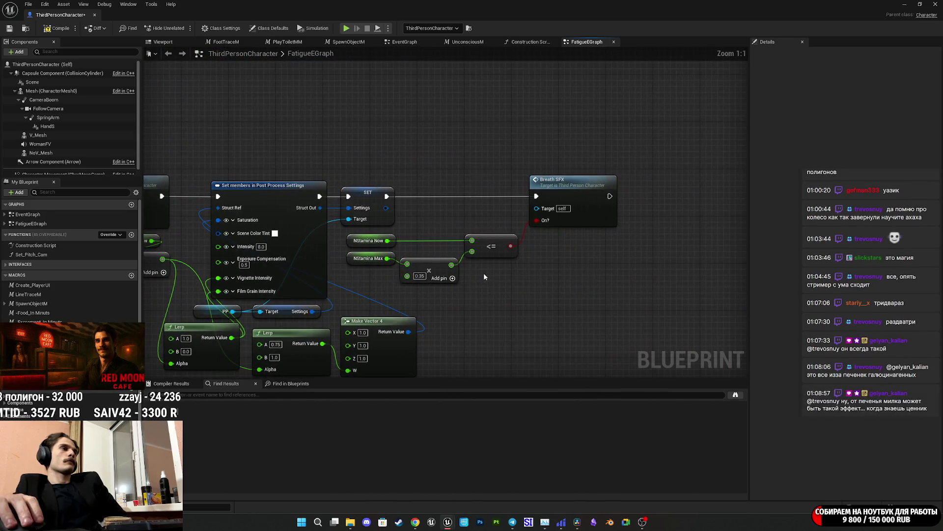
pyautogui.moveTo(484, 273); pyautogui.dragTo(525, 262)
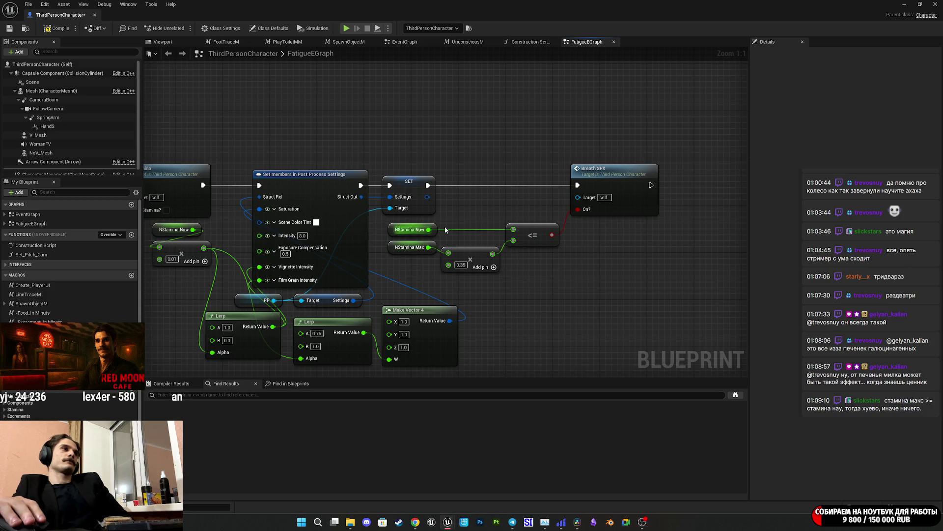
pyautogui.moveTo(418, 252)
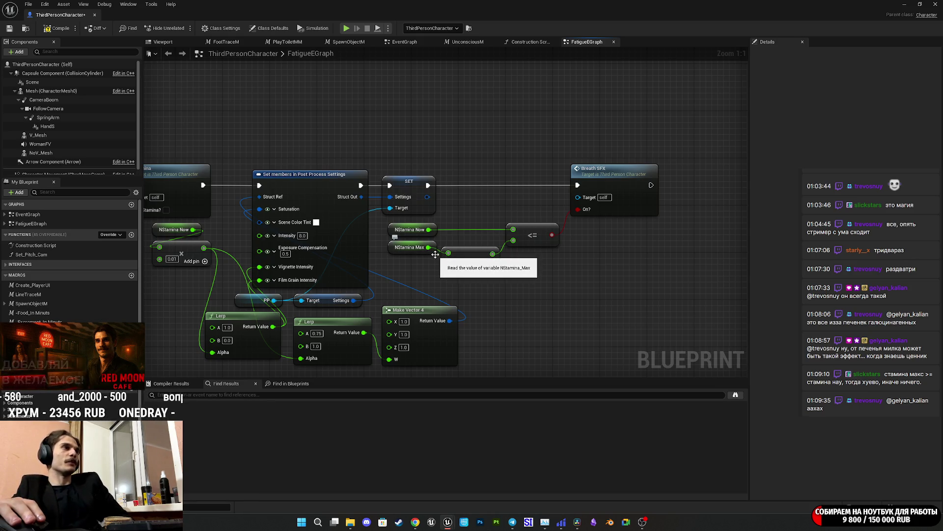
pyautogui.moveTo(496, 255)
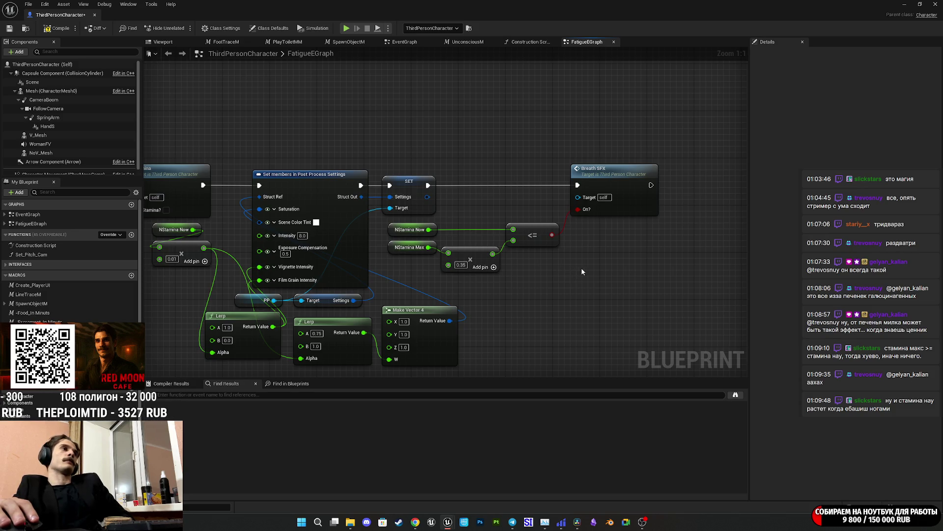
pyautogui.moveTo(560, 278)
pyautogui.mouseDown()
pyautogui.moveTo(614, 226)
pyautogui.moveTo(608, 247)
pyautogui.moveTo(629, 240)
pyautogui.mouseUp()
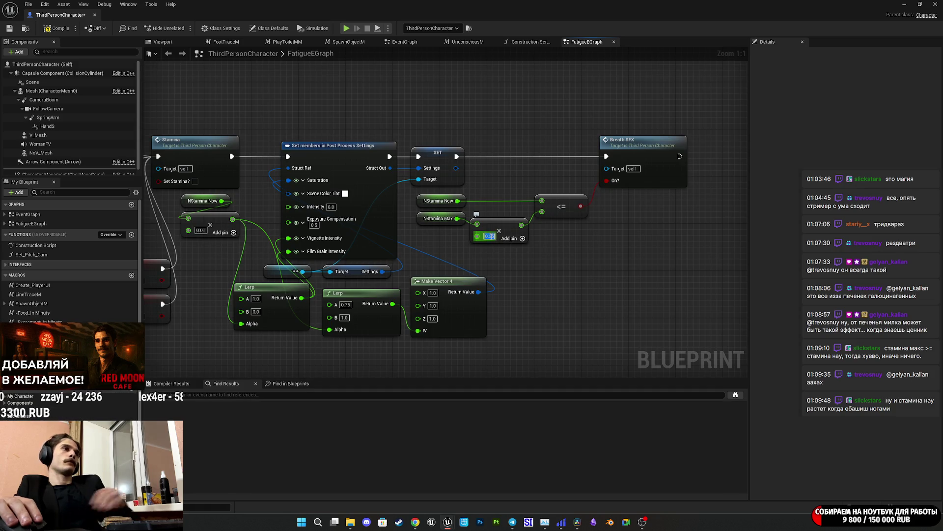
pyautogui.write('0.5')
pyautogui.press('Return')
pyautogui.moveTo(561, 235)
pyautogui.mouseDown()
pyautogui.moveTo(737, 319)
pyautogui.moveTo(835, 393)
pyautogui.mouseUp()
pyautogui.moveTo(407, 64)
pyautogui.mouseDown()
pyautogui.moveTo(451, 73)
pyautogui.moveTo(461, 186)
pyautogui.moveTo(534, 171)
pyautogui.moveTo(475, 192)
pyautogui.mouseUp()
pyautogui.press('Return')
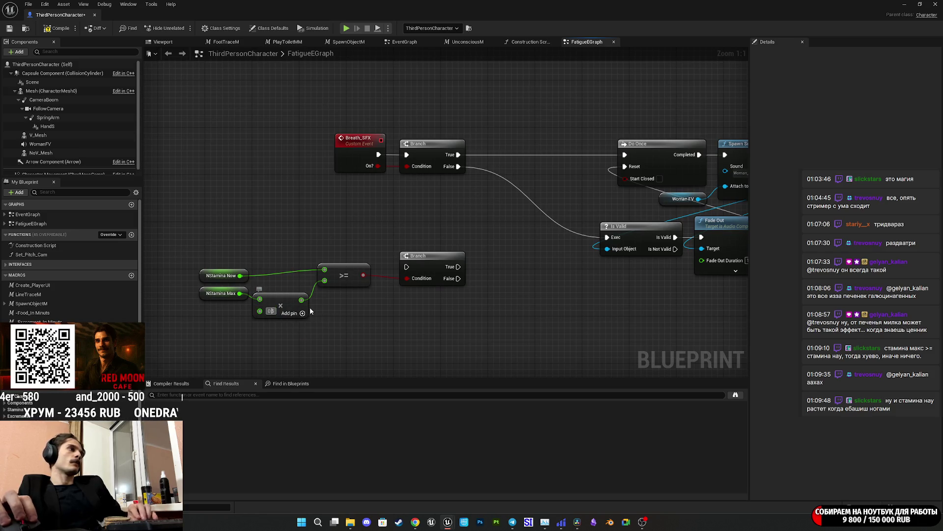
# Add an NStamina Now <= 0.35 comparison and feed it into a new Branch's condition
pyautogui.write('0.35')
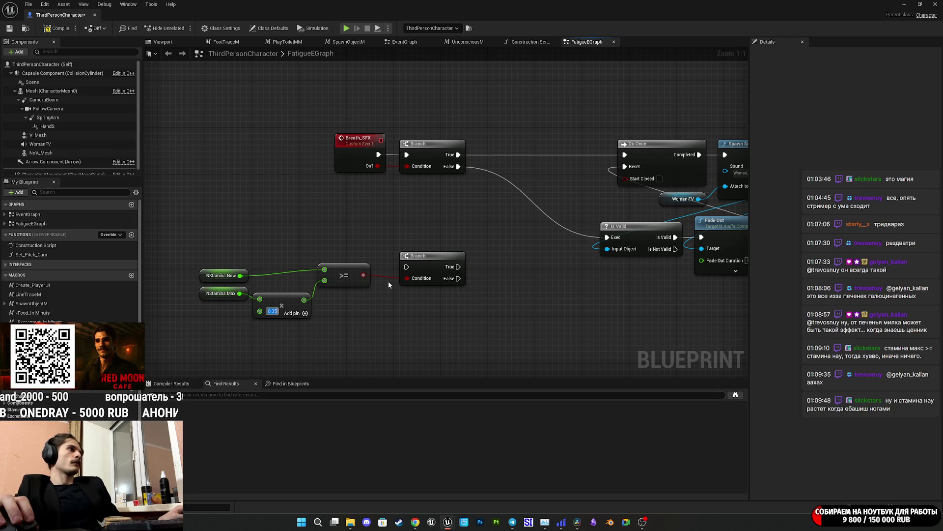
pyautogui.moveTo(385, 287); pyautogui.dragTo(395, 293)
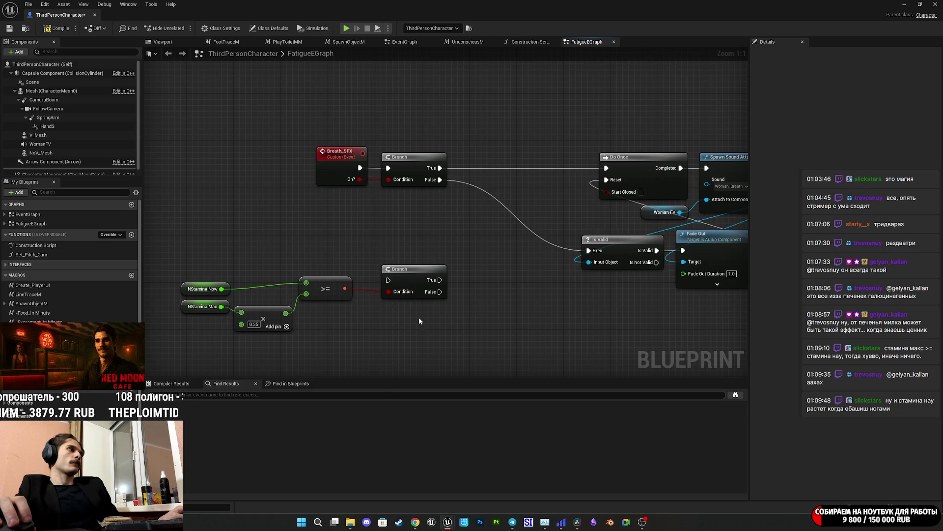
pyautogui.moveTo(388, 280)
pyautogui.mouseDown()
pyautogui.moveTo(455, 212)
pyautogui.moveTo(399, 239)
pyautogui.mouseUp()
pyautogui.moveTo(342, 244)
pyautogui.mouseDown()
pyautogui.moveTo(287, 253)
pyautogui.moveTo(353, 226)
pyautogui.mouseUp()
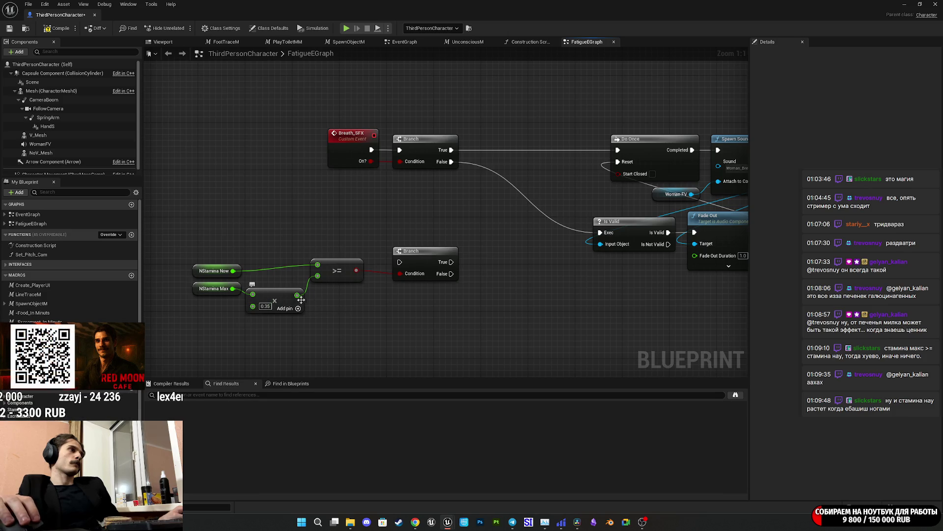
pyautogui.moveTo(233, 270); pyautogui.dragTo(292, 220)
pyautogui.write('<=')
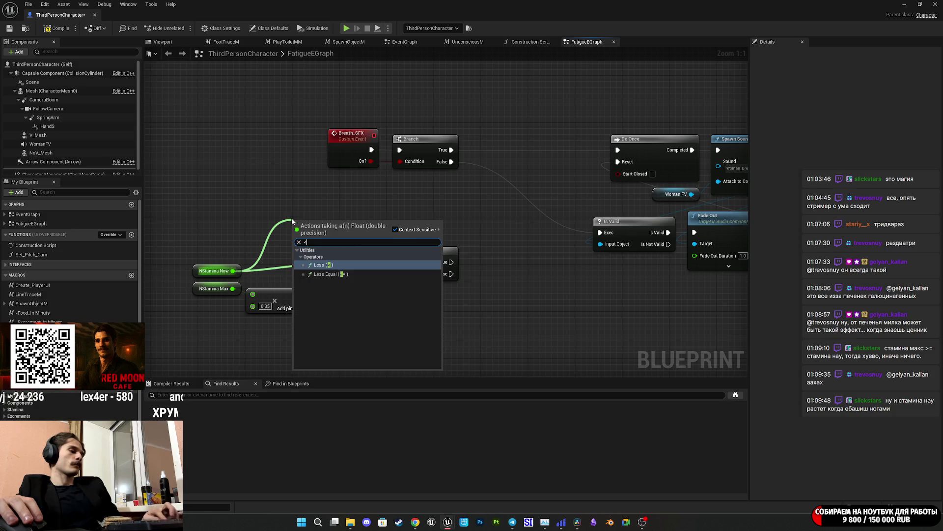
pyautogui.click(344, 265)
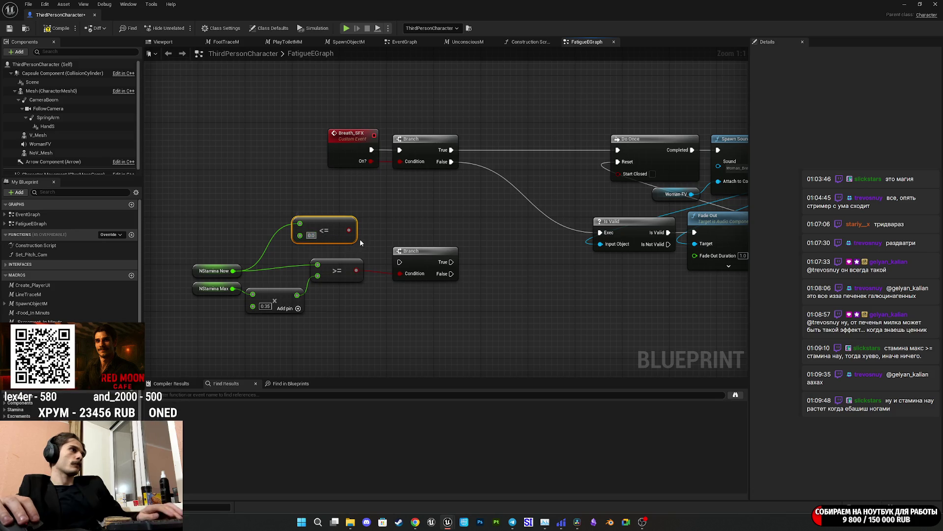
pyautogui.write('35')
pyautogui.click(419, 226)
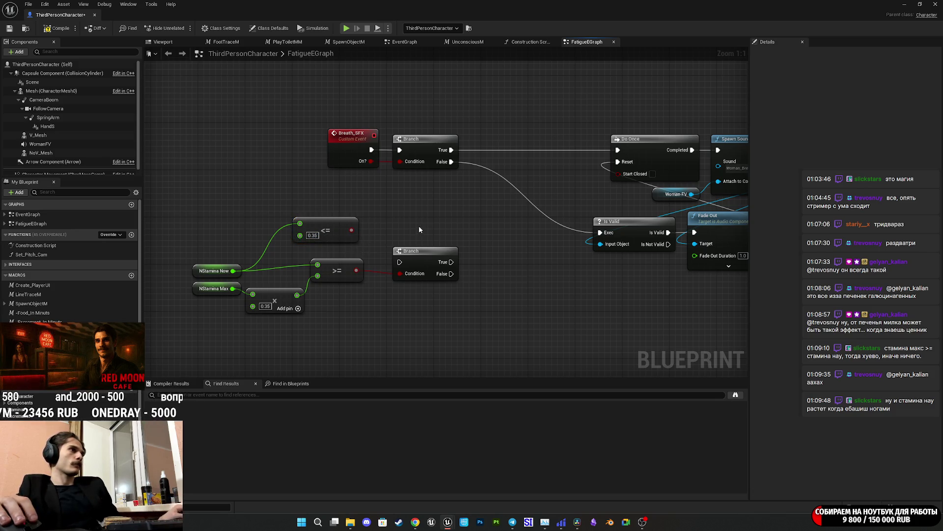
pyautogui.moveTo(355, 230)
pyautogui.mouseDown()
pyautogui.moveTo(408, 276)
pyautogui.moveTo(406, 258)
pyautogui.moveTo(483, 164)
pyautogui.moveTo(451, 150)
pyautogui.mouseUp()
# Chain the second Branch after the first, True into Do Once, False into Is Valid, and save
pyautogui.click(403, 217)
pyautogui.moveTo(427, 252)
pyautogui.mouseDown()
pyautogui.moveTo(456, 234)
pyautogui.moveTo(511, 152)
pyautogui.mouseUp()
pyautogui.moveTo(504, 150); pyautogui.dragTo(500, 149)
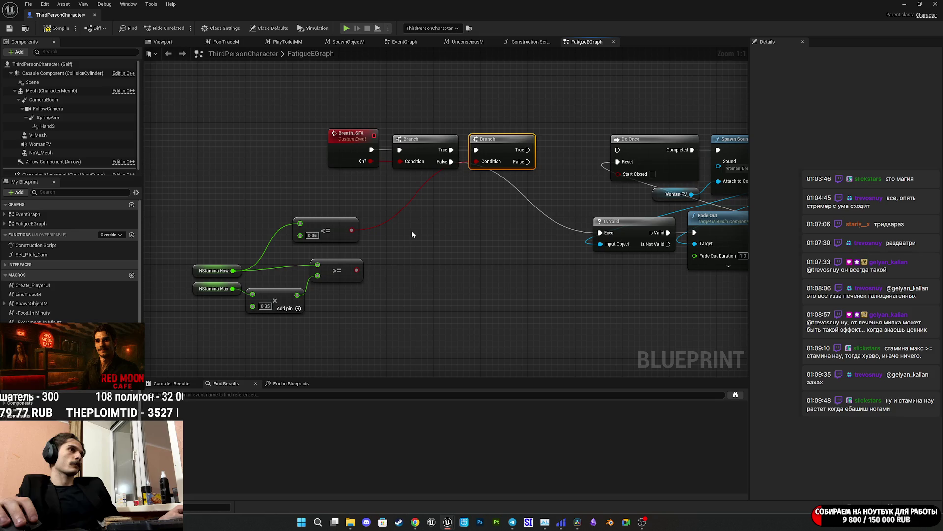
pyautogui.moveTo(538, 167)
pyautogui.mouseDown()
pyautogui.moveTo(538, 180)
pyautogui.moveTo(489, 180)
pyautogui.moveTo(505, 179)
pyautogui.moveTo(511, 196)
pyautogui.mouseUp()
pyautogui.click(482, 195)
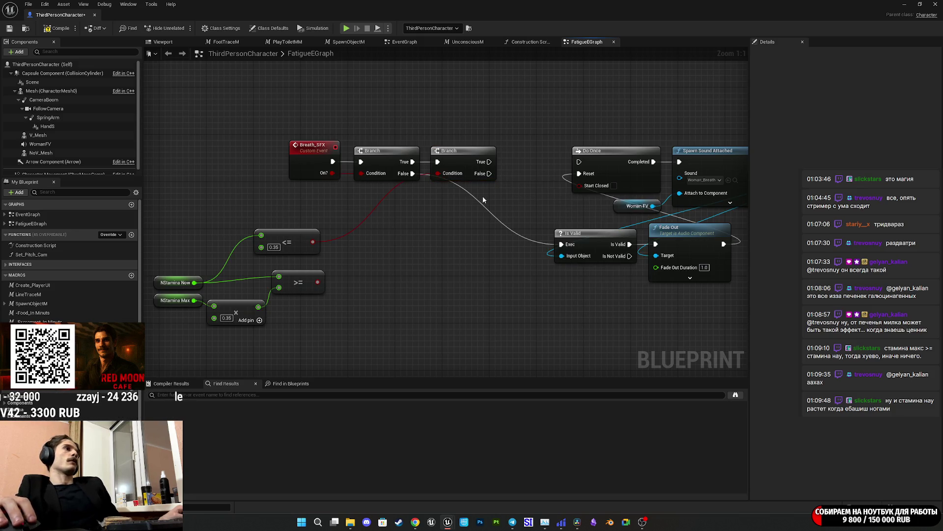
pyautogui.moveTo(489, 162)
pyautogui.mouseDown()
pyautogui.moveTo(540, 174)
pyautogui.moveTo(583, 165)
pyautogui.mouseUp()
pyautogui.moveTo(490, 173); pyautogui.dragTo(491, 175)
pyautogui.moveTo(544, 234); pyautogui.dragTo(562, 245)
pyautogui.moveTo(469, 260)
pyautogui.mouseDown()
pyautogui.moveTo(522, 252)
pyautogui.moveTo(387, 260)
pyautogui.mouseUp()
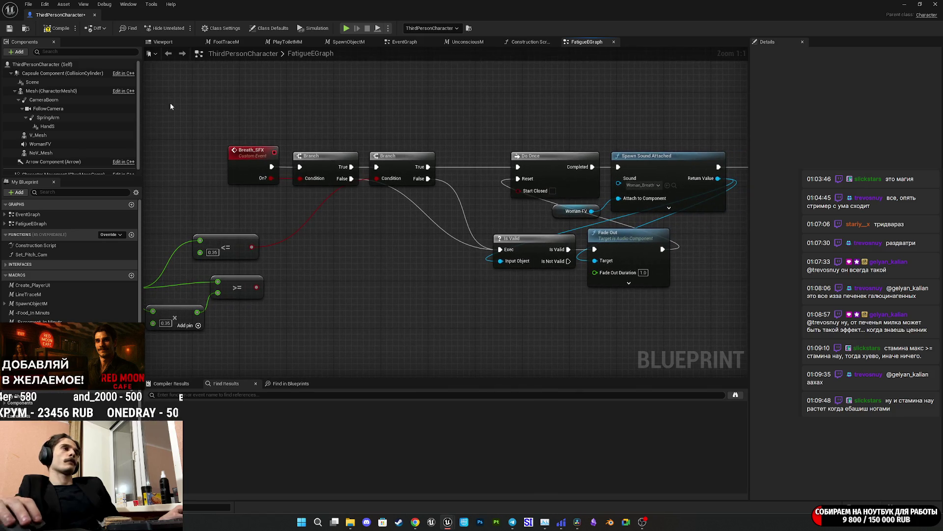
pyautogui.click(9, 30)
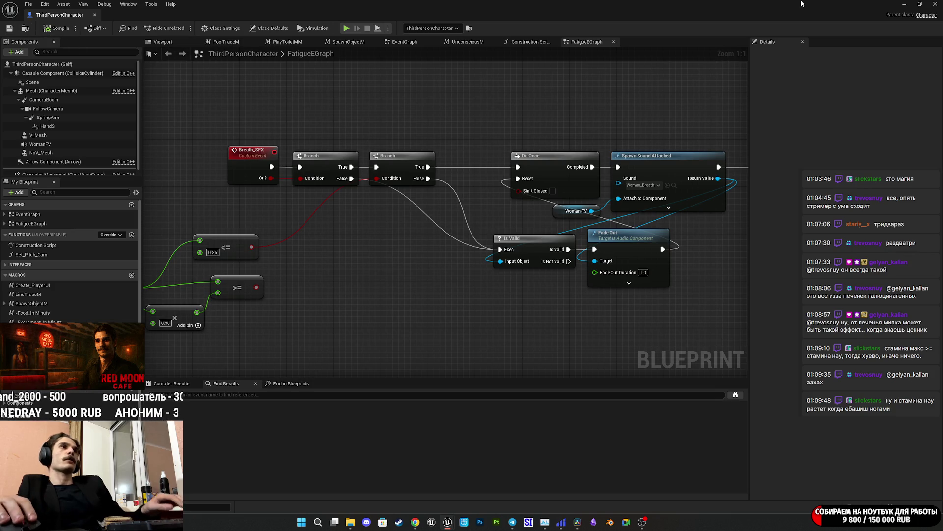
# Play-test by walking the character toward the door, then bring the character blueprint back
pyautogui.click(909, 4)
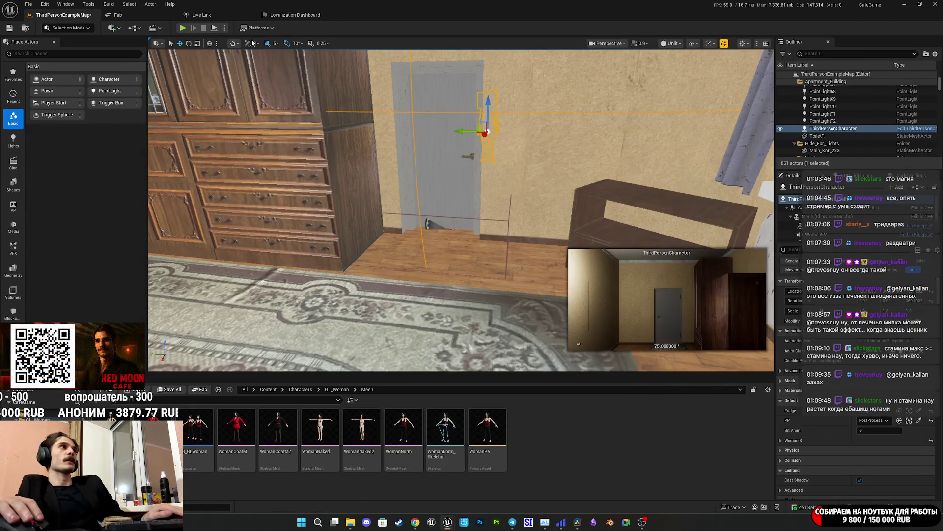
pyautogui.hotkey('alt', 'p')
pyautogui.press('w')
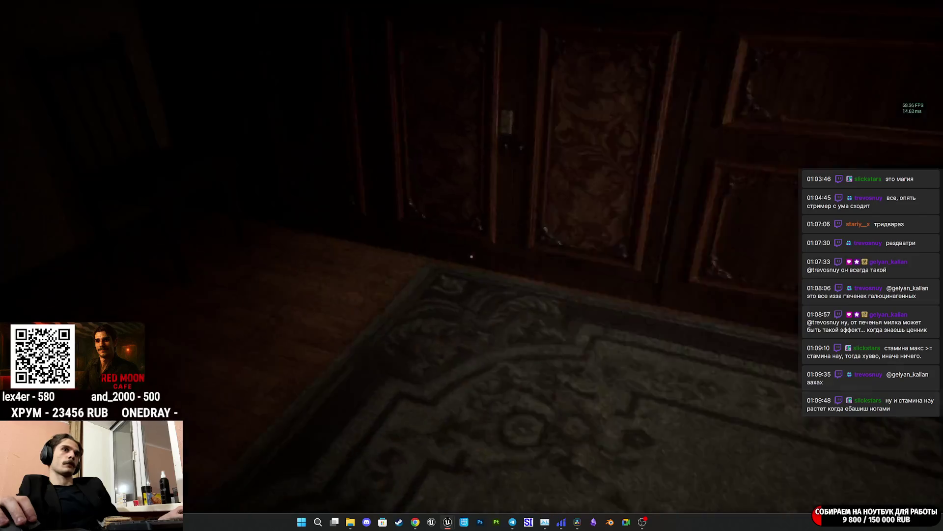
pyautogui.press('Escape')
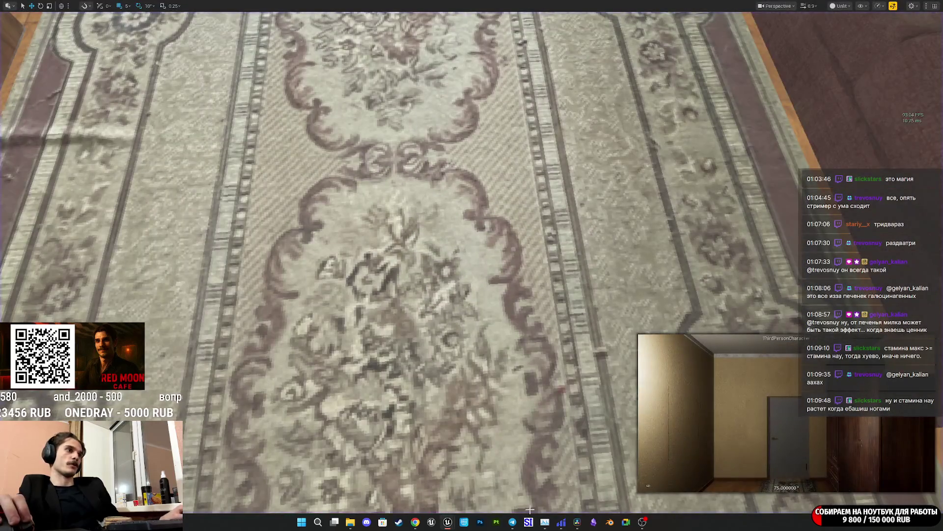
pyautogui.click(449, 524)
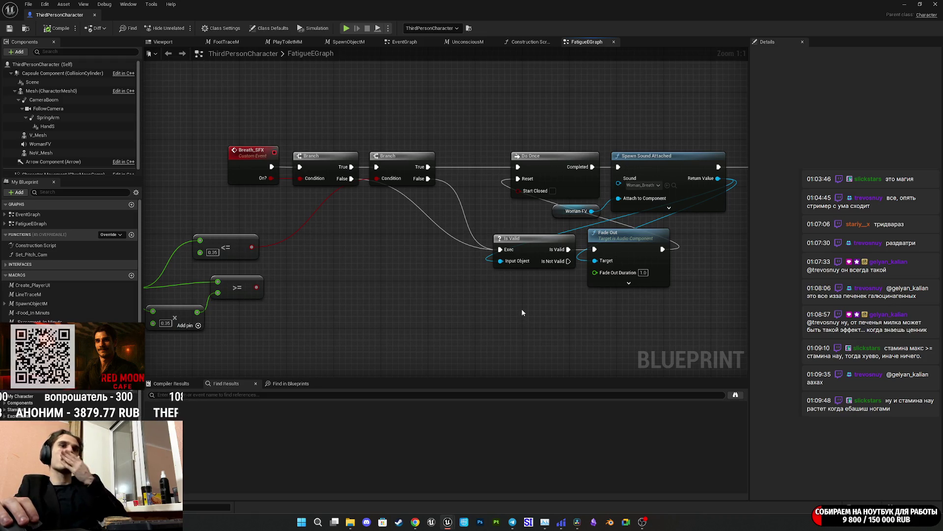
# Paste a Print String after Breath SFX, feed it NStamina Now via a string conversion, and save
pyautogui.scroll(-1, 684, 281)
pyautogui.moveTo(685, 281); pyautogui.dragTo(453, 295)
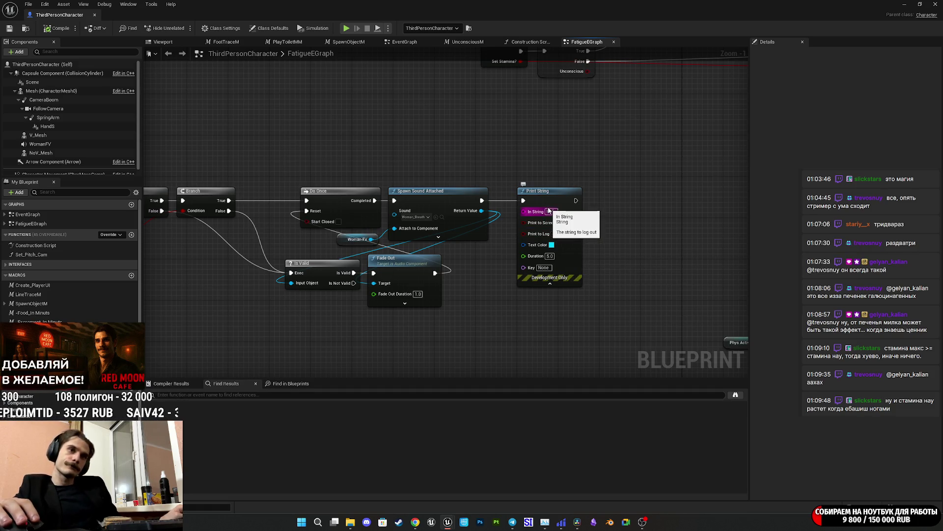
pyautogui.scroll(-5, 605, 224)
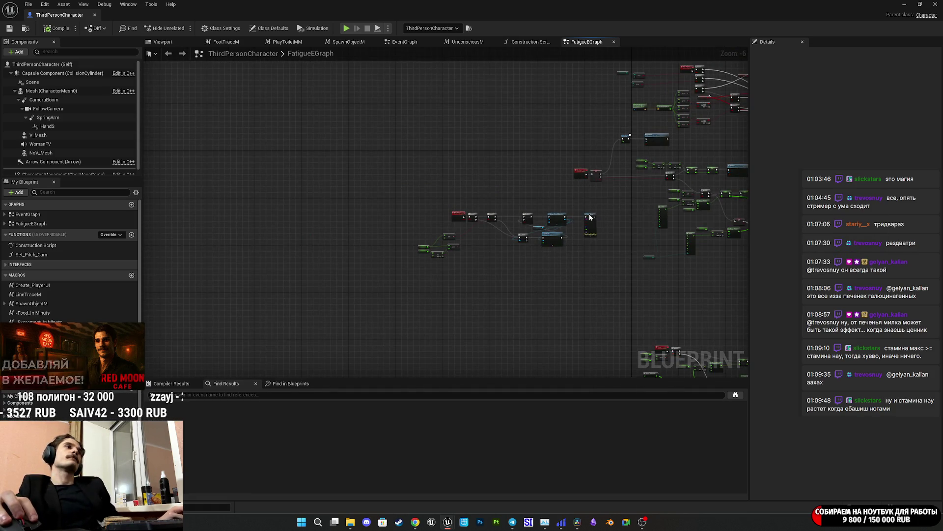
pyautogui.scroll(6, 562, 211)
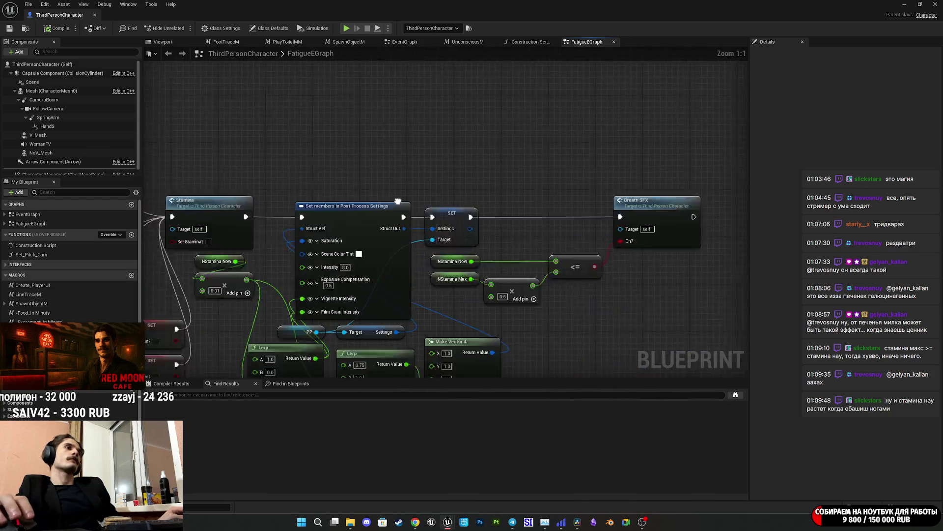
pyautogui.hotkey('ctrl', 'v')
pyautogui.moveTo(567, 216); pyautogui.dragTo(511, 177)
pyautogui.moveTo(288, 219)
pyautogui.mouseDown()
pyautogui.moveTo(596, 271)
pyautogui.moveTo(584, 232)
pyautogui.mouseUp()
pyautogui.moveTo(455, 224); pyautogui.dragTo(513, 234)
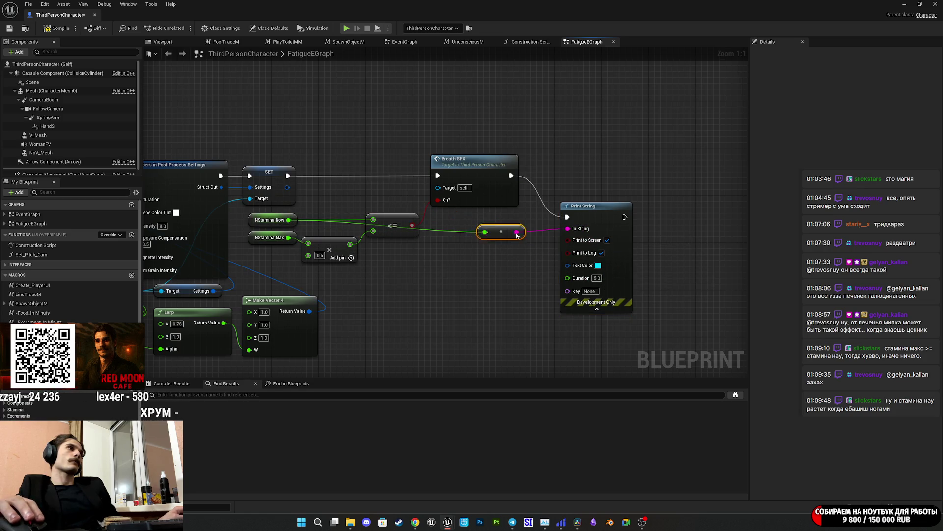
pyautogui.click(9, 29)
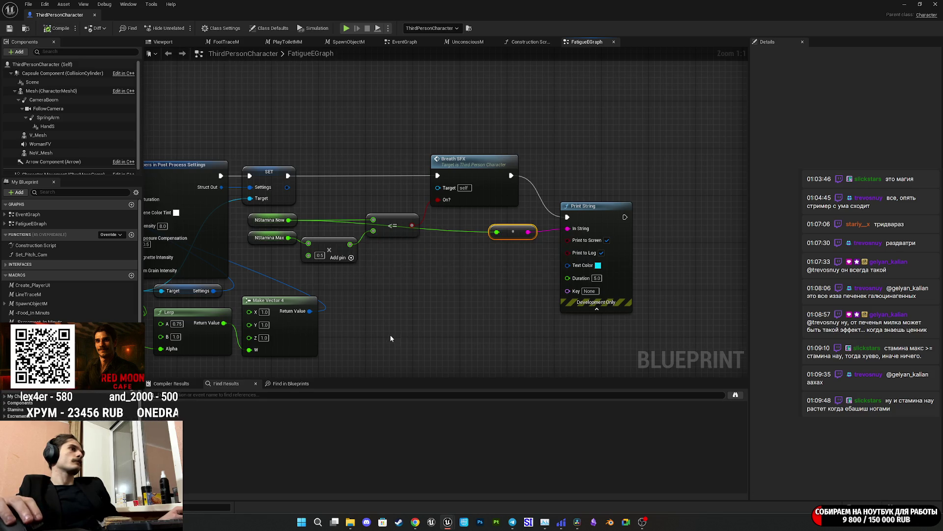
pyautogui.scroll(-2, 391, 338)
pyautogui.scroll(2, 539, 247)
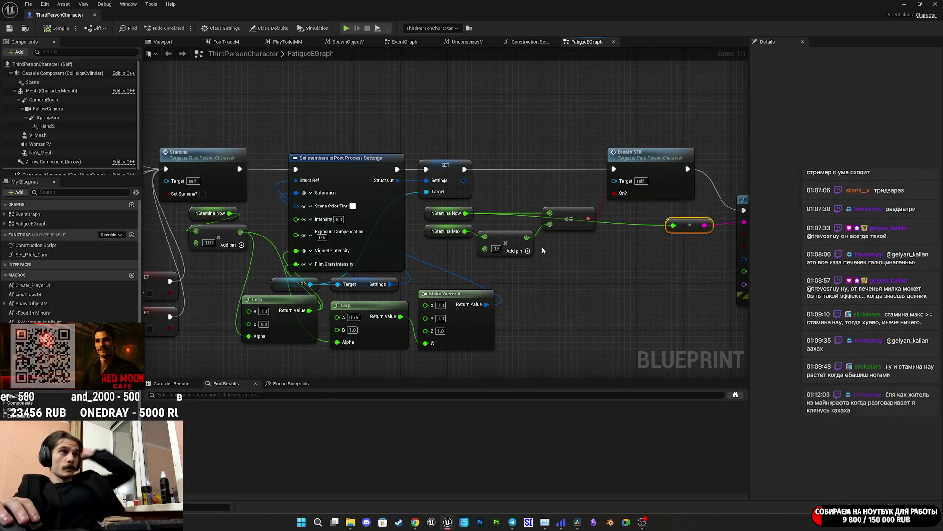
pyautogui.moveTo(505, 299)
pyautogui.mouseDown()
pyautogui.moveTo(182, 108)
pyautogui.moveTo(376, 156)
pyautogui.moveTo(681, 334)
pyautogui.moveTo(460, 332)
pyautogui.mouseUp()
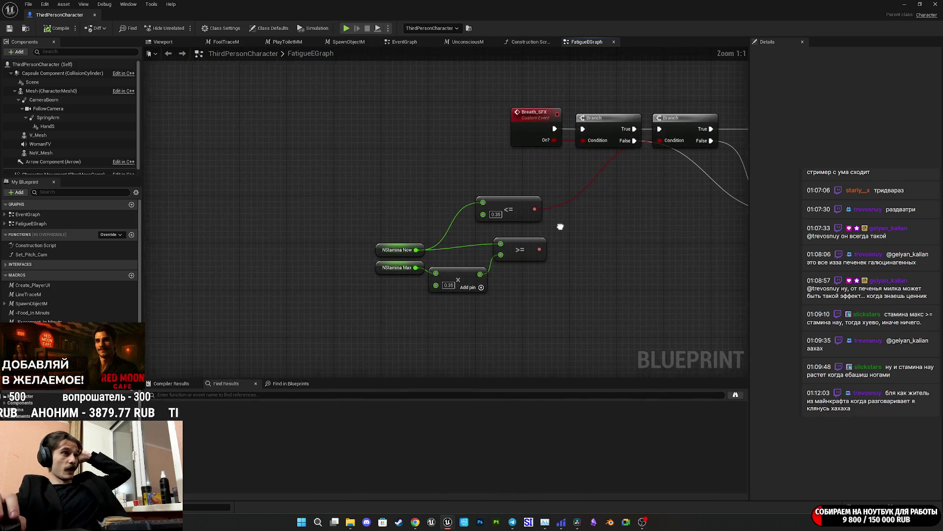
# Align the two Branch nodes, save with Ctrl+S, and return to the level editor
pyautogui.moveTo(562, 221); pyautogui.dragTo(427, 263)
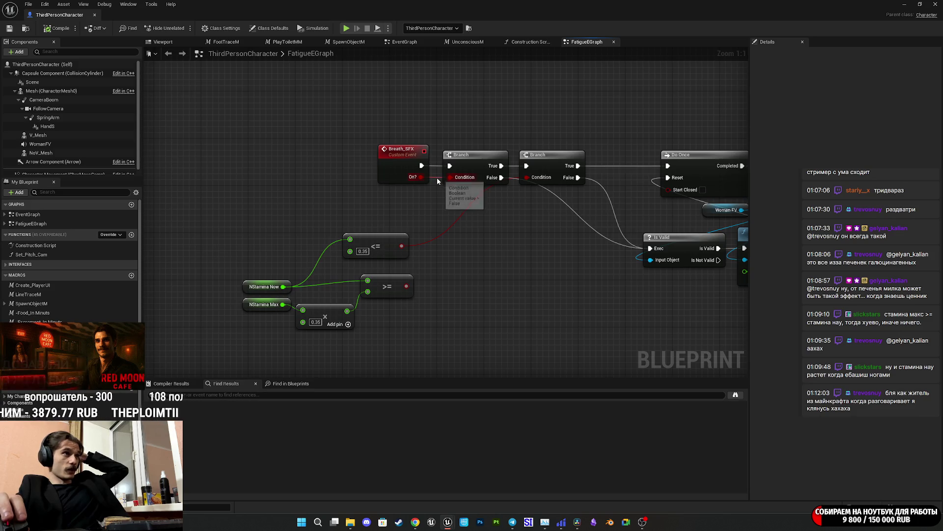
pyautogui.moveTo(474, 163); pyautogui.dragTo(401, 199)
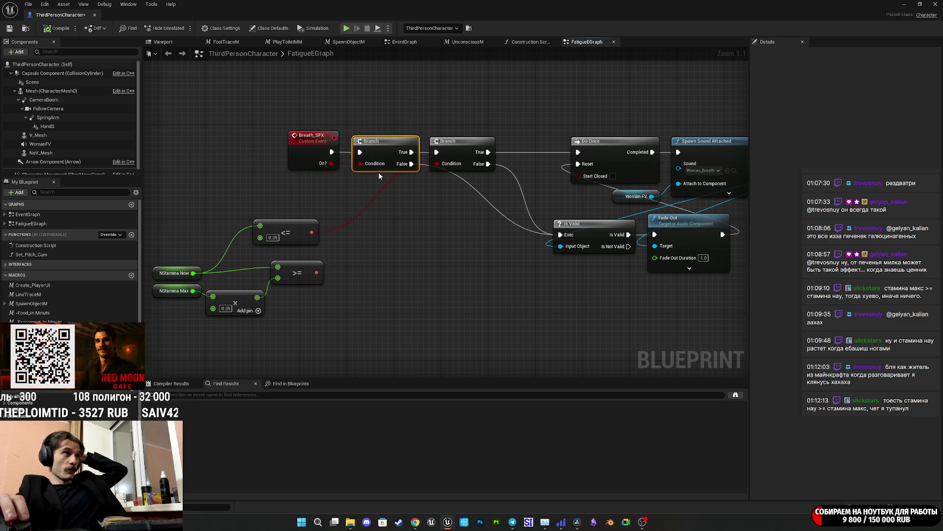
pyautogui.moveTo(458, 152); pyautogui.dragTo(468, 154)
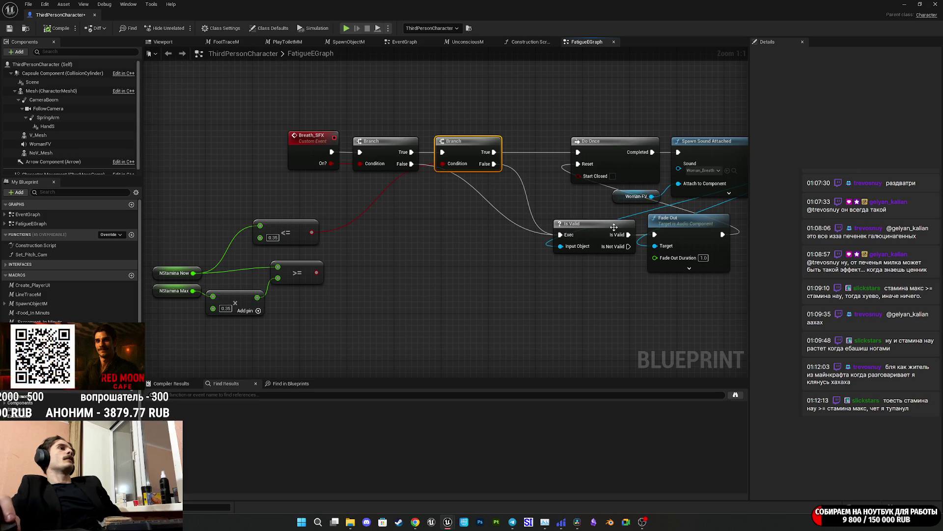
pyautogui.moveTo(614, 227); pyautogui.dragTo(528, 222)
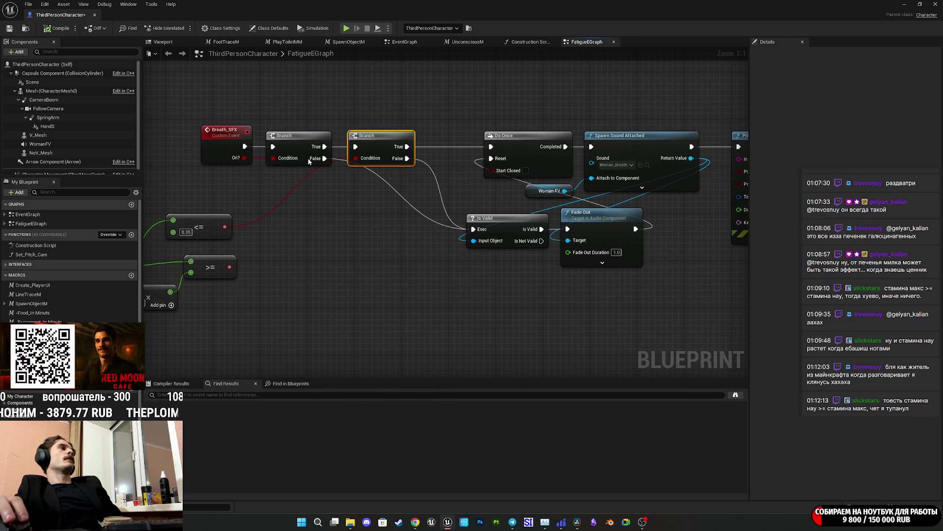
pyautogui.hotkey('ctrl', 's')
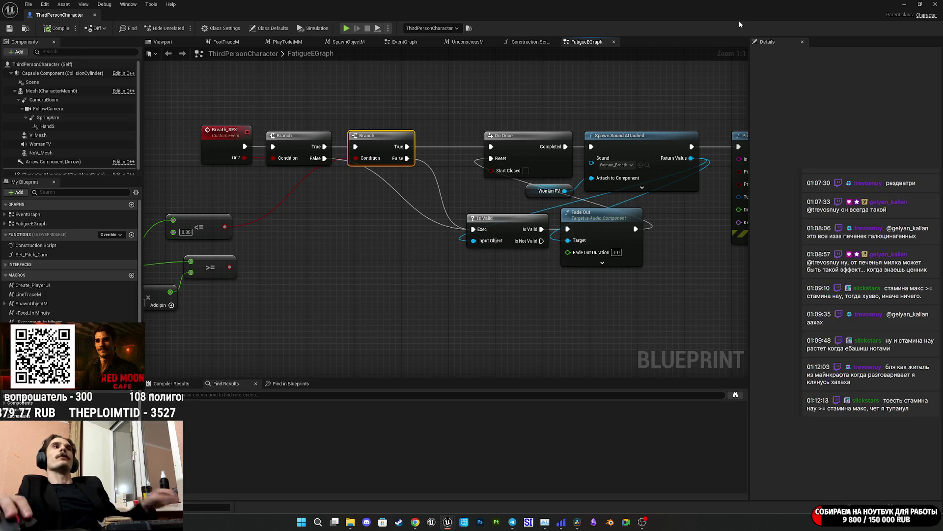
pyautogui.click(902, 4)
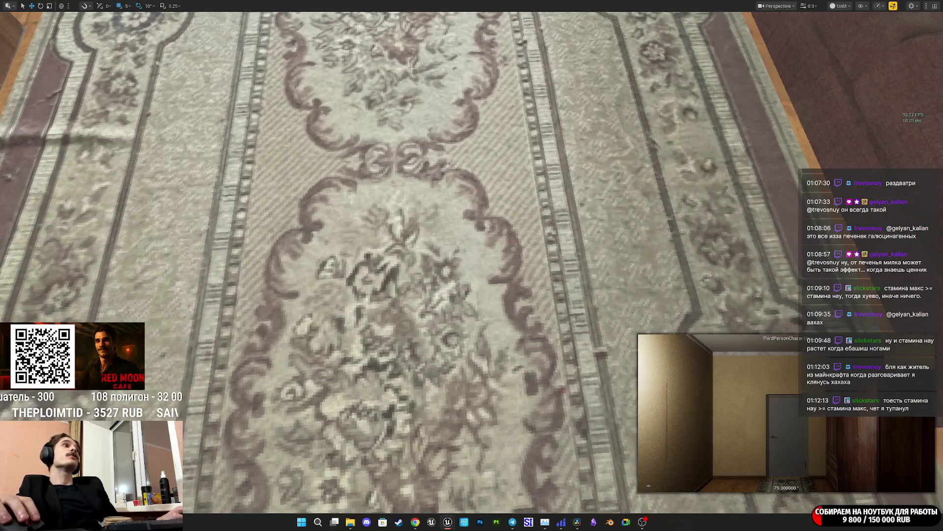
# Run a brief play session, then open the ThirdPersonCharacter blueprint for editing
pyautogui.hotkey('alt', 'p')
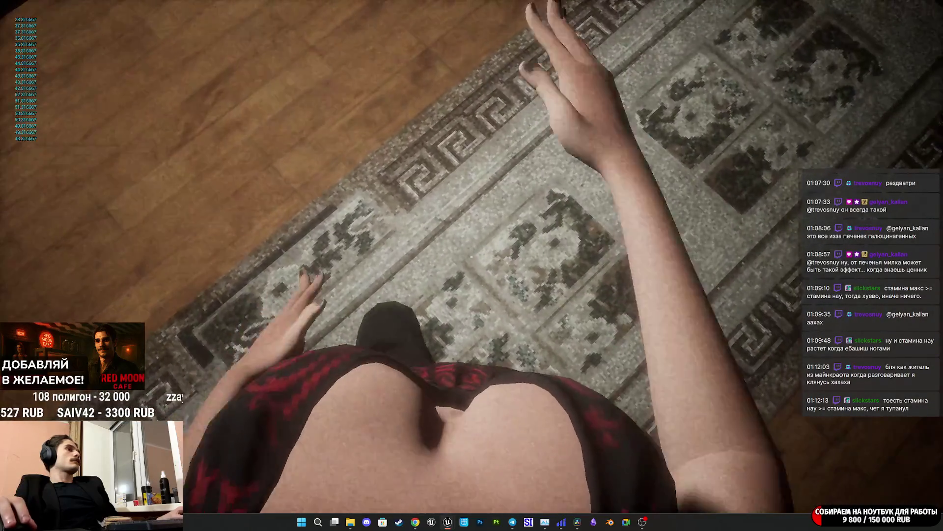
pyautogui.press('Escape')
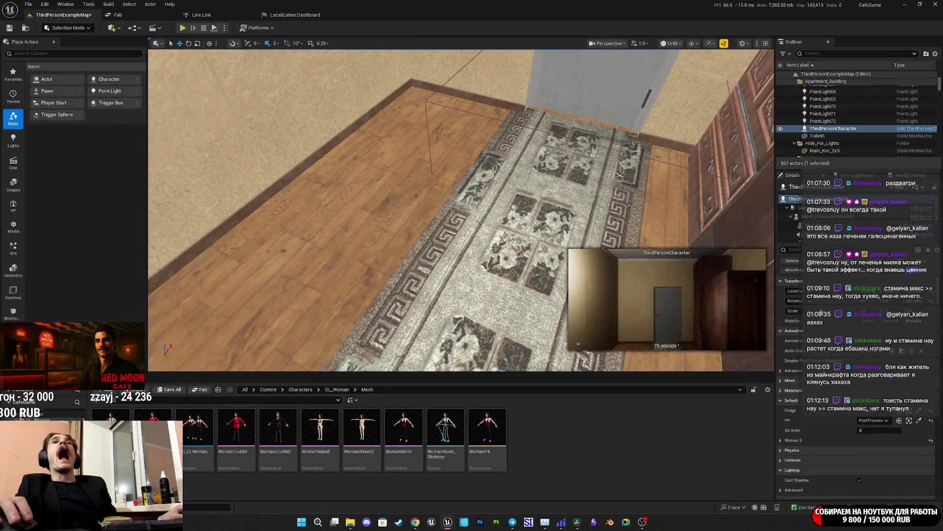
pyautogui.click(922, 190)
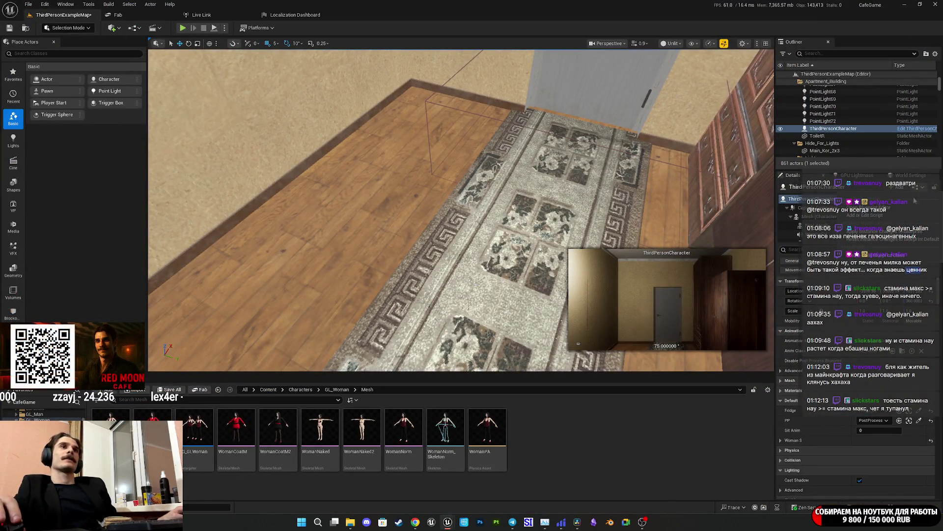
pyautogui.click(922, 206)
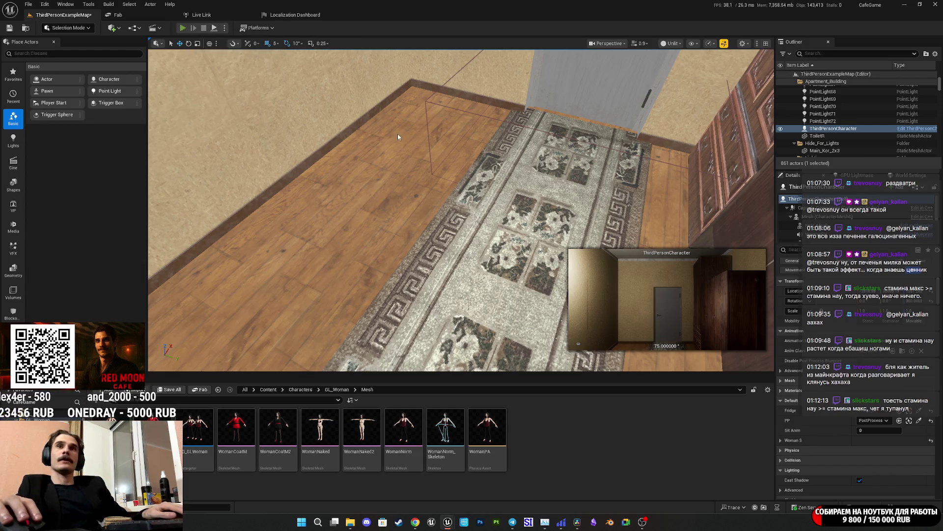
# Start a fullscreen play session and walk through the hallway door into the dark corridor
pyautogui.hotkey('alt', 'p')
pyautogui.press('F11')
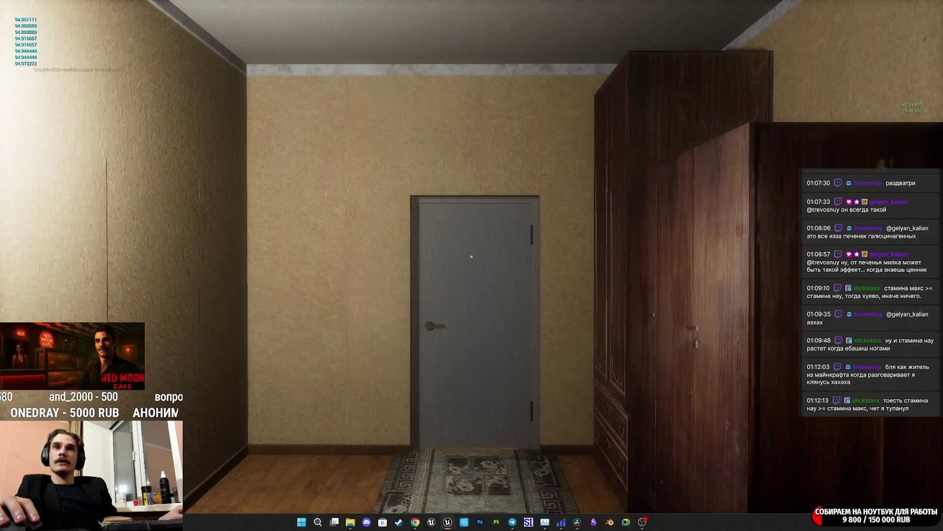
pyautogui.press('a')
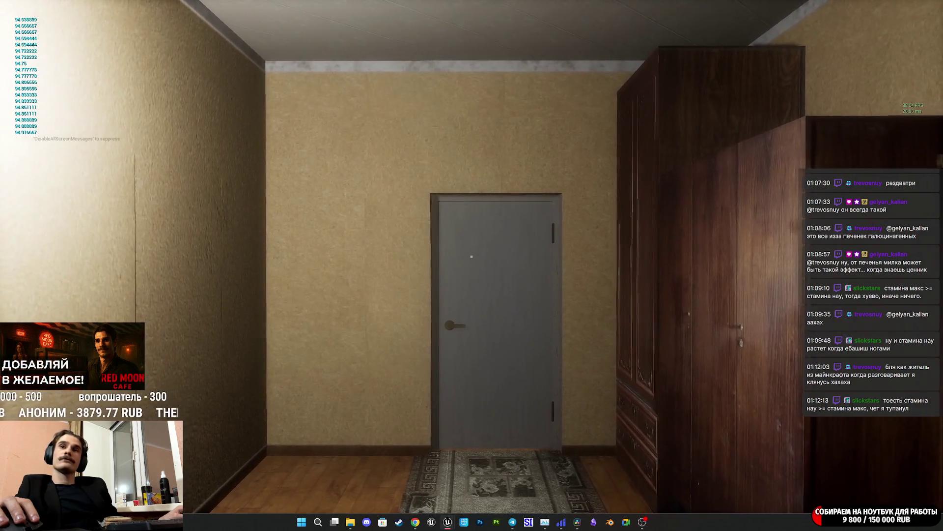
pyautogui.press('w')
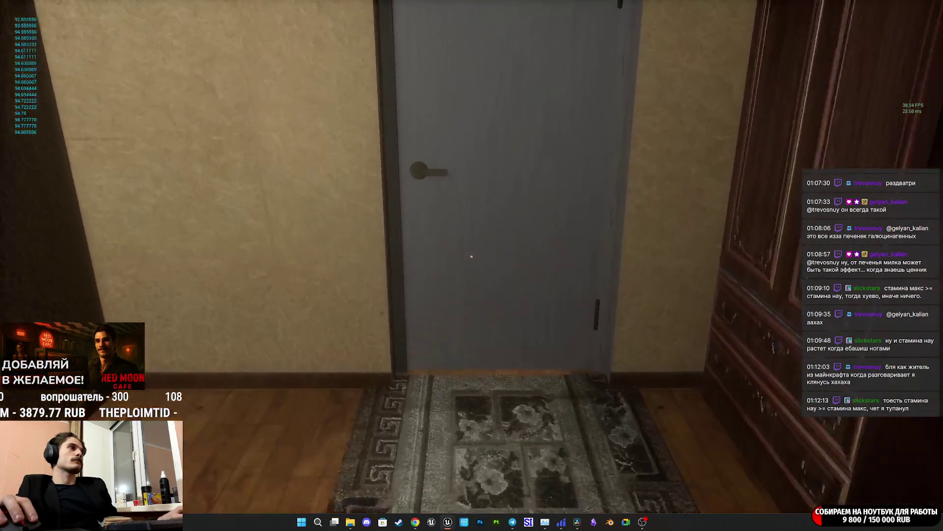
pyautogui.press('e')
pyautogui.press('w')
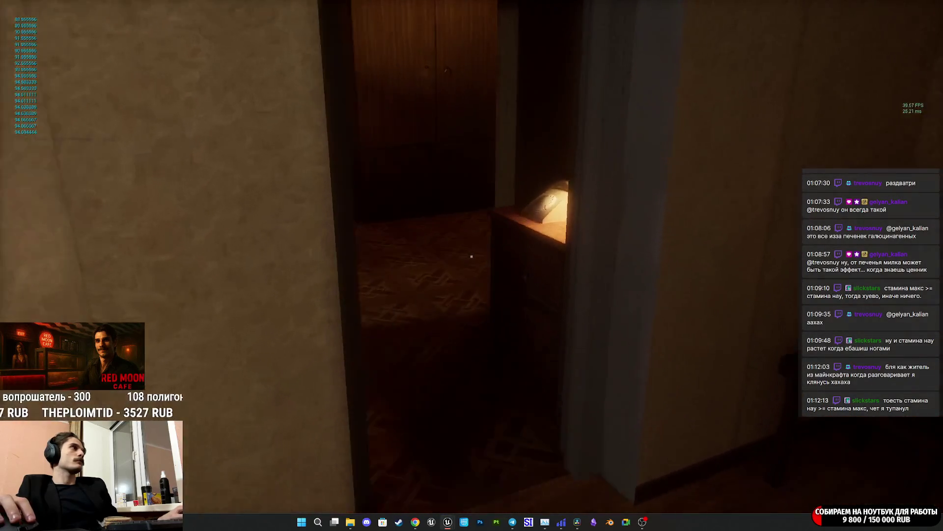
pyautogui.press('w')
# Open the kitchen door, look around the kitchen, and stop play mode
pyautogui.press('e')
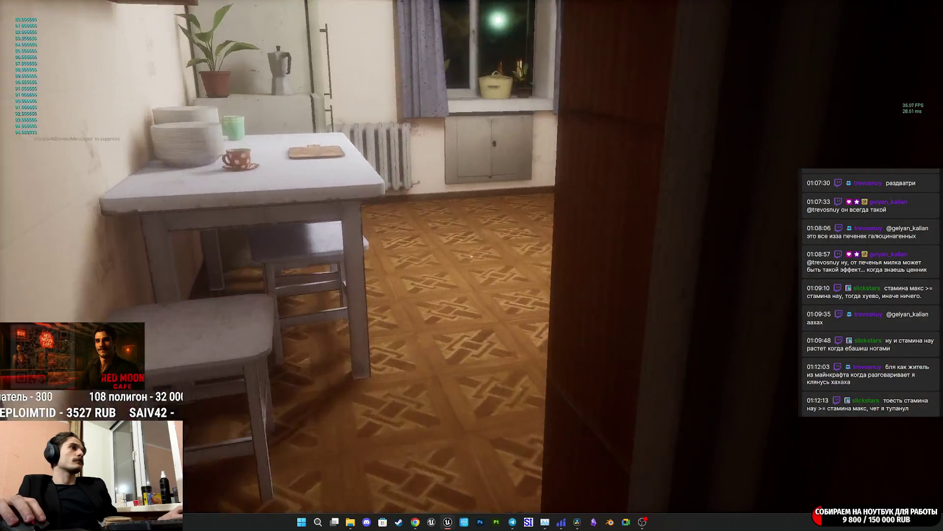
pyautogui.press('w')
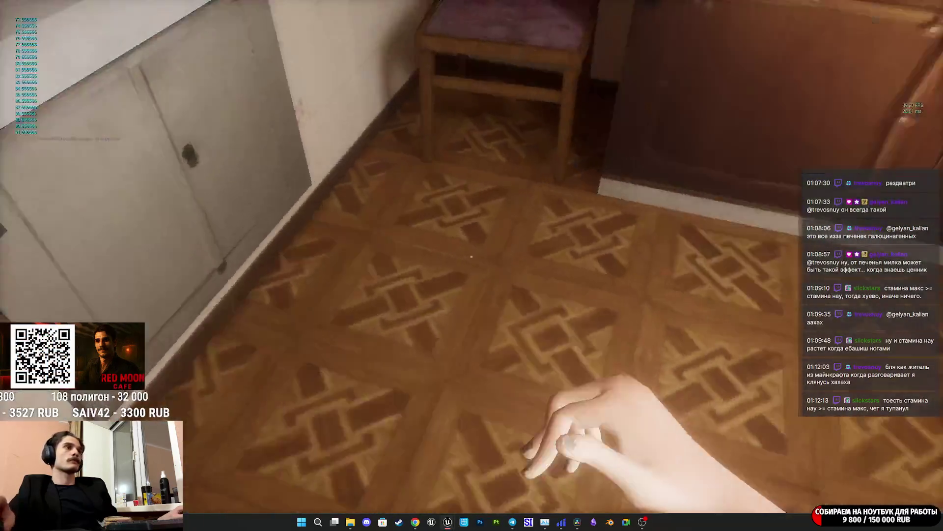
pyautogui.press('w')
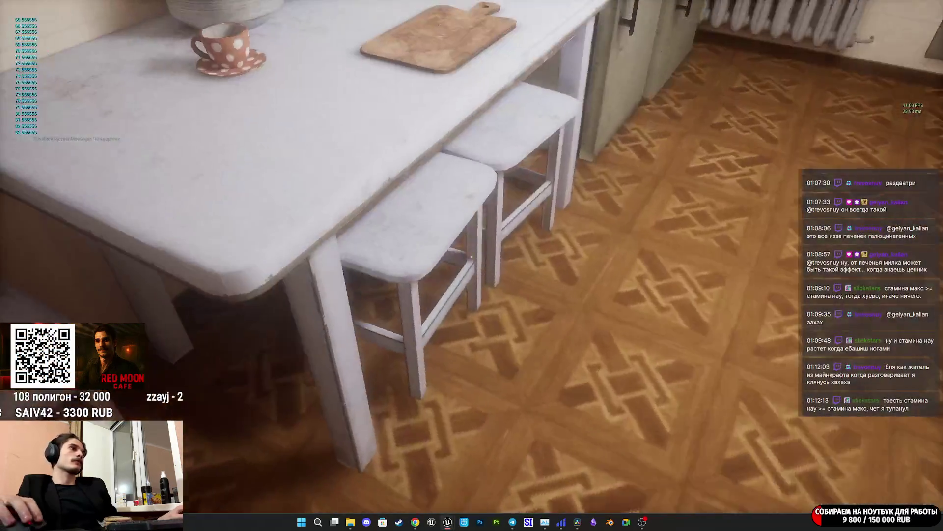
pyautogui.press('w')
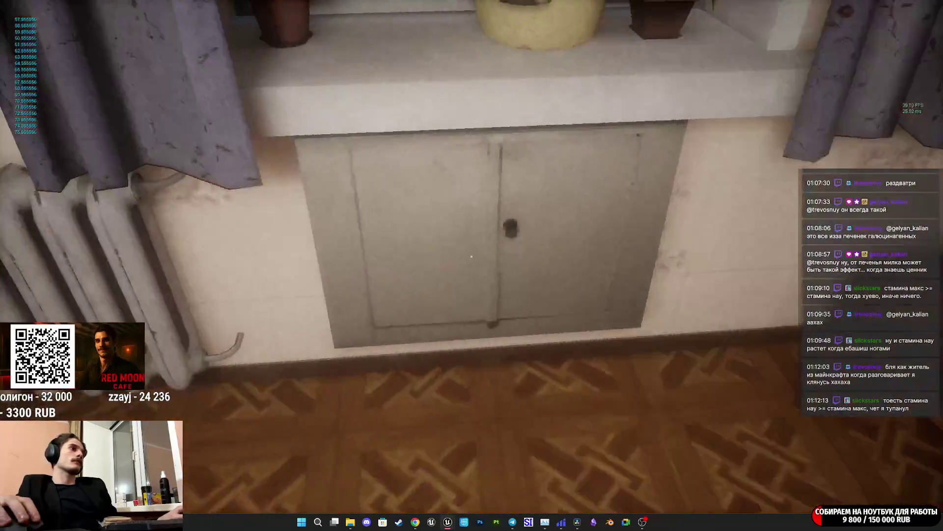
pyautogui.press('w')
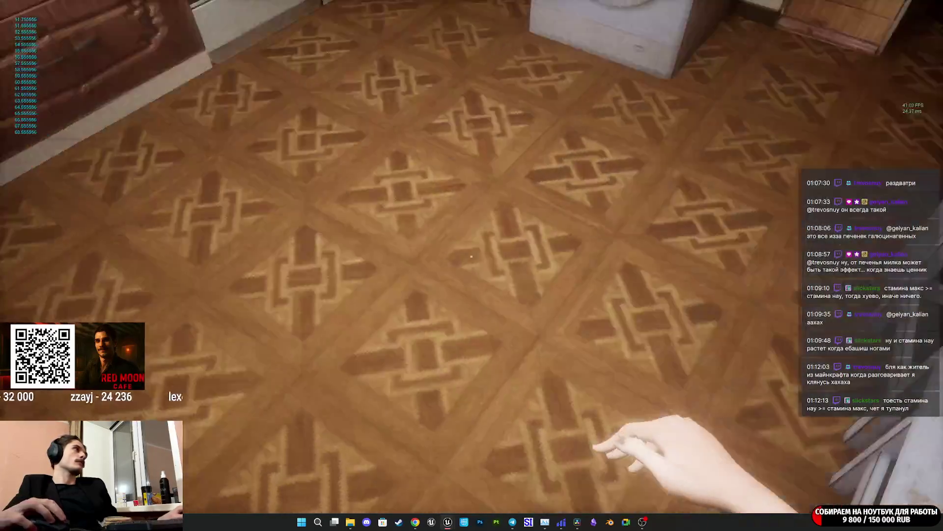
pyautogui.press('w')
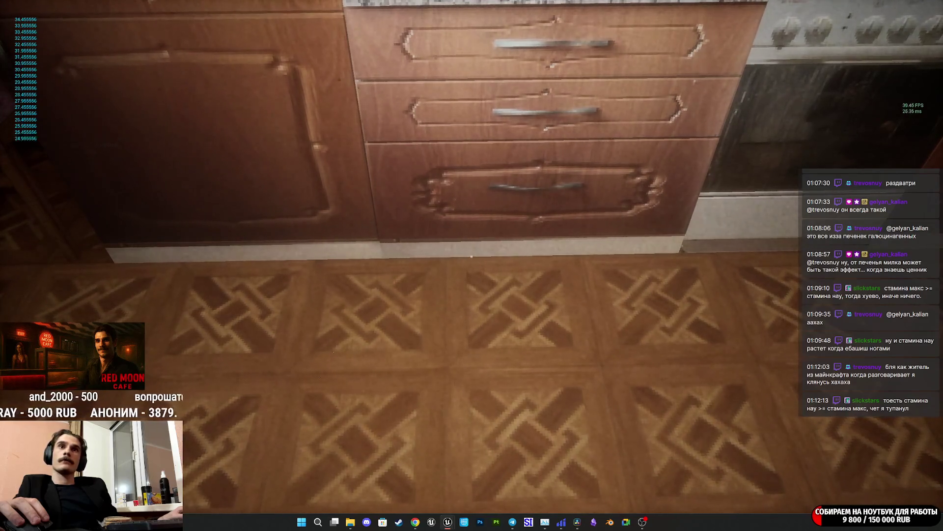
pyautogui.press('Escape')
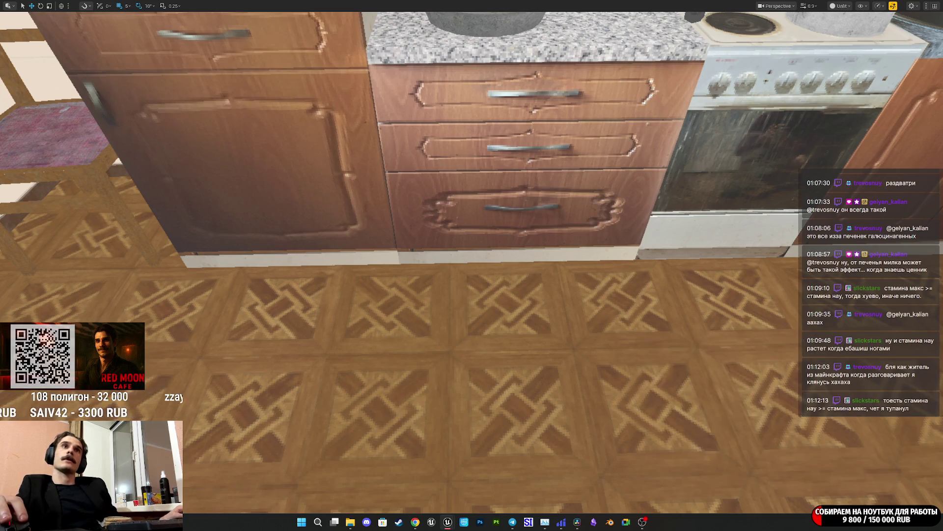
# Play-test again, walking into the kitchen and swinging the hand four times to log counts, then stop
pyautogui.hotkey('alt', 'p')
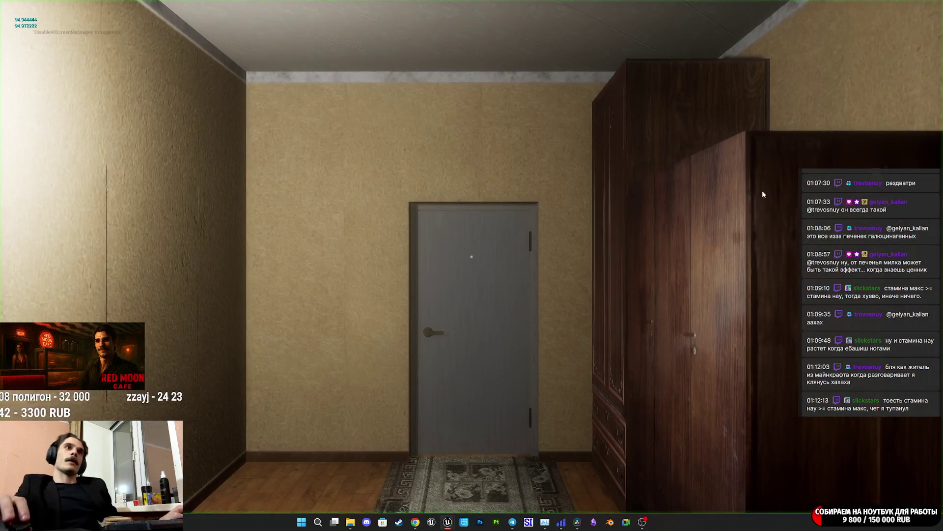
pyautogui.press('w')
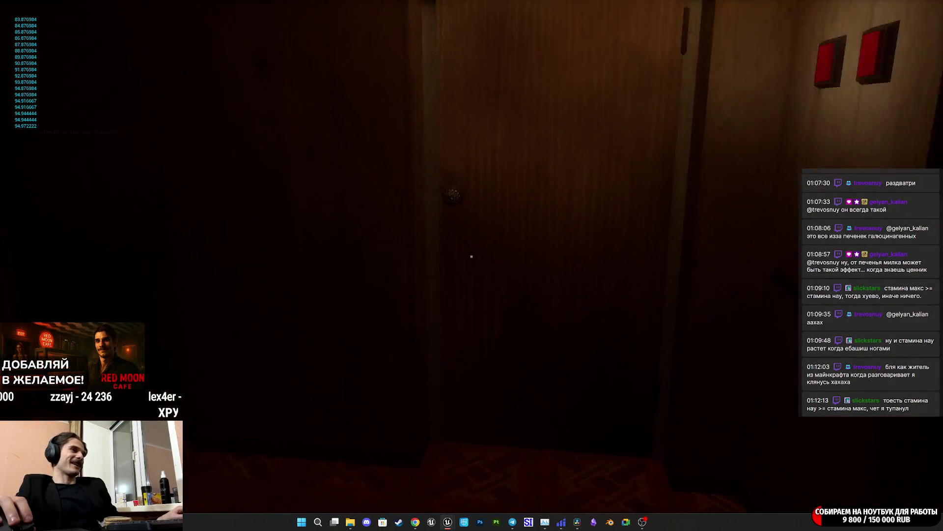
pyautogui.press('w')
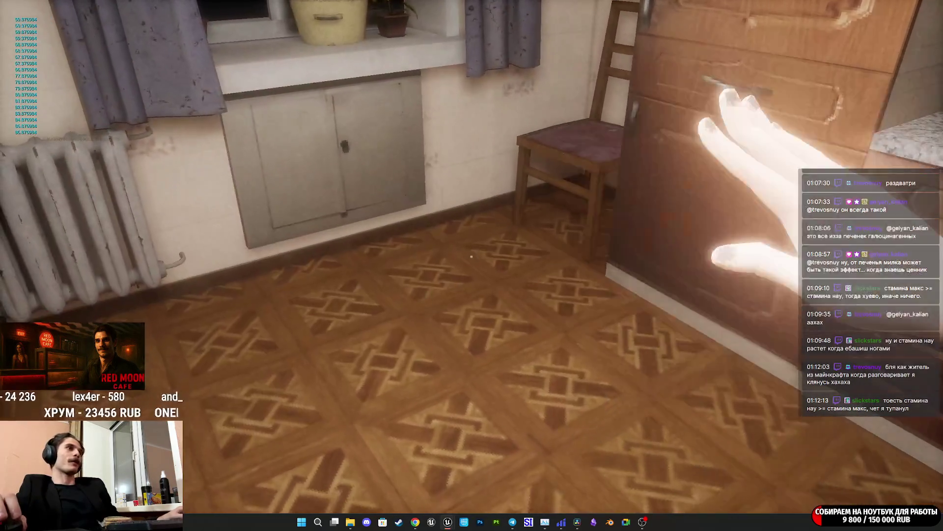
pyautogui.press('s')
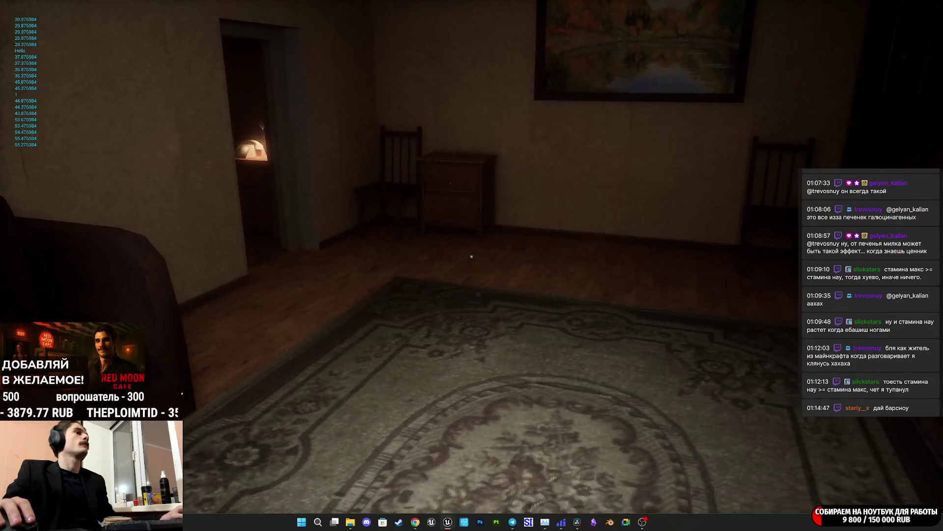
pyautogui.press('super')
pyautogui.press('super')
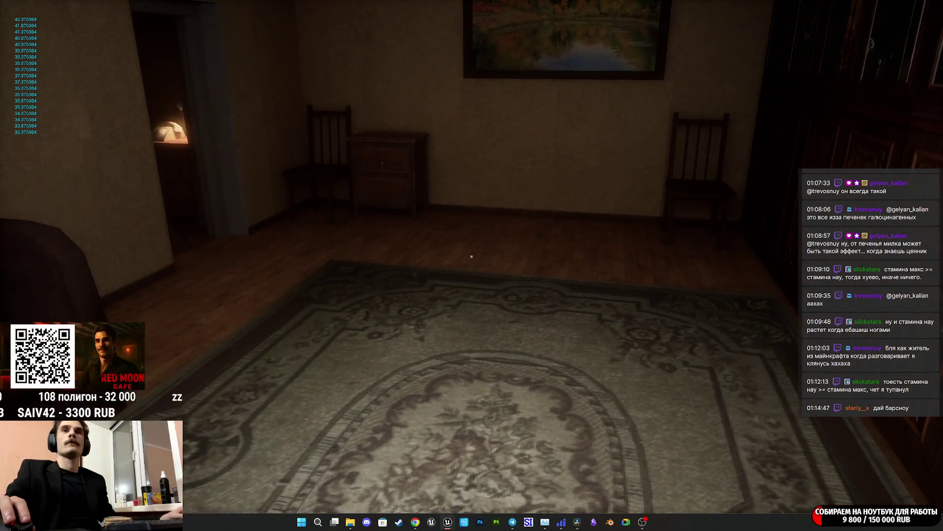
pyautogui.click(472, 256)
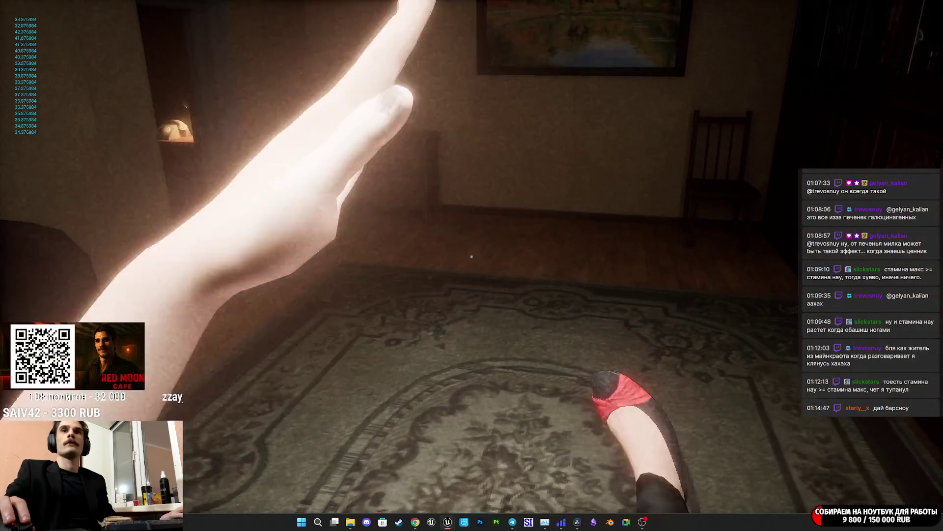
pyautogui.click(472, 256)
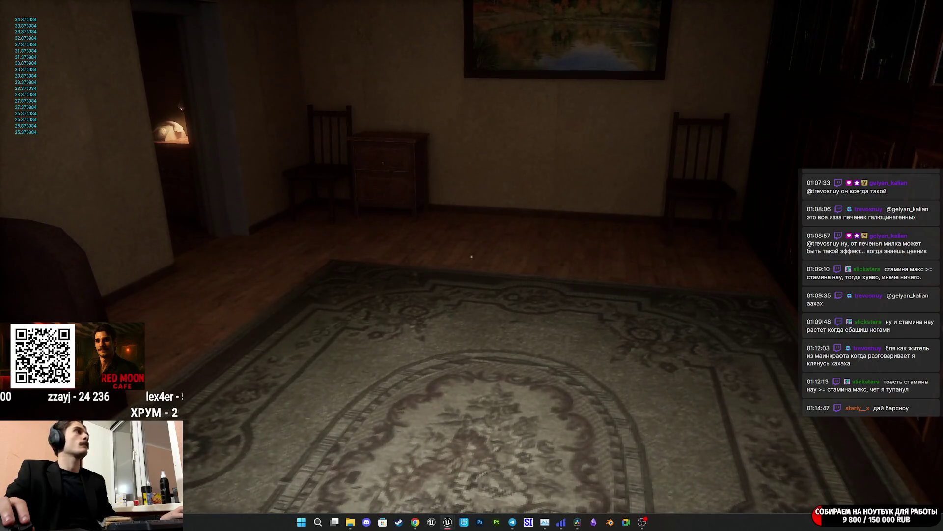
pyautogui.click(471, 256)
pyautogui.click(471, 256)
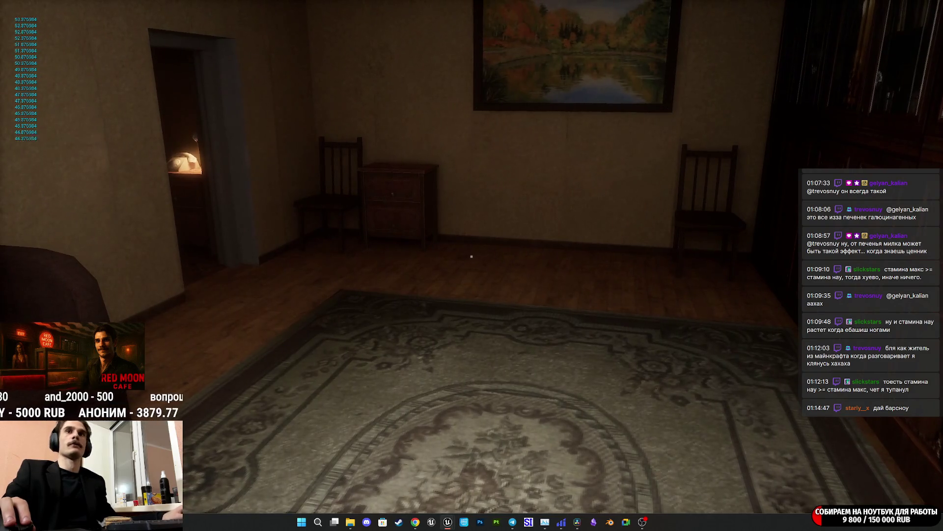
pyautogui.press('Escape')
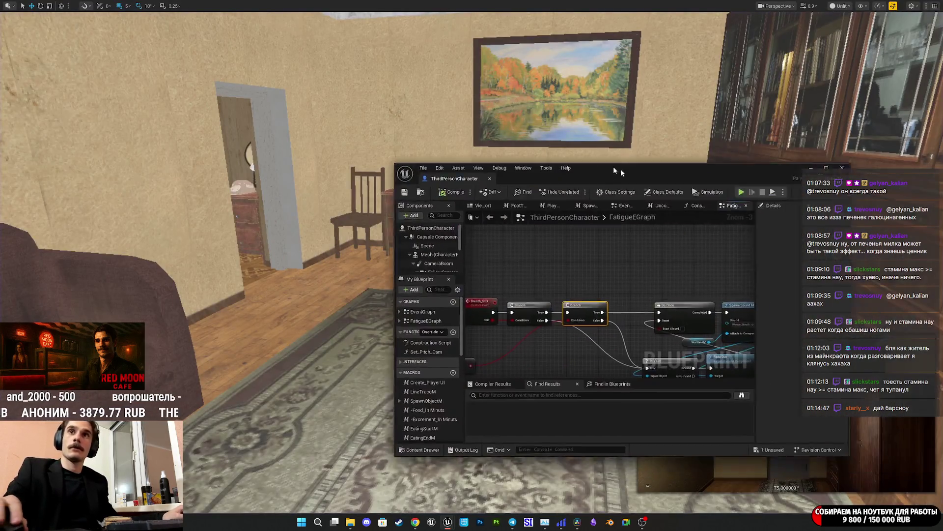
# Maximise the ThirdPersonCharacter blueprint and centre the Breath_SFX, Spawn Sound and Fade Out nodes
pyautogui.doubleClick(535, 142)
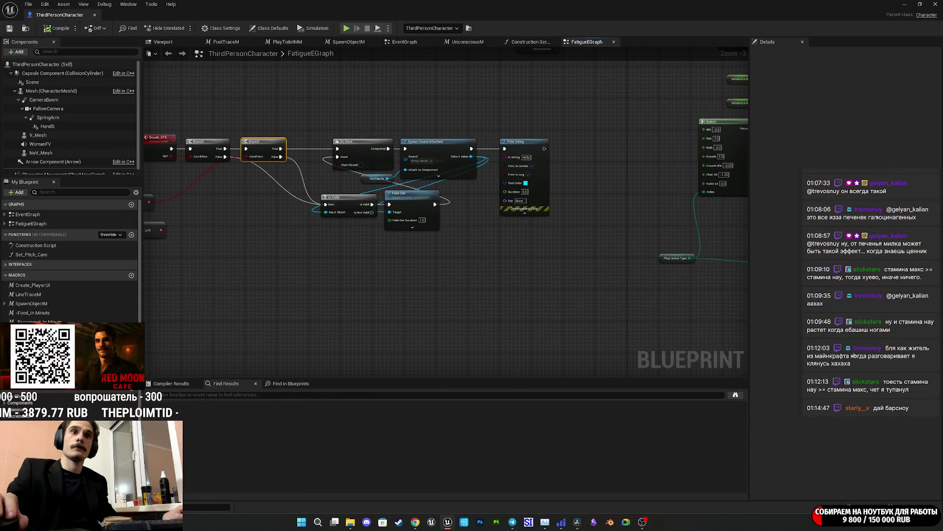
pyautogui.scroll(3, 289, 181)
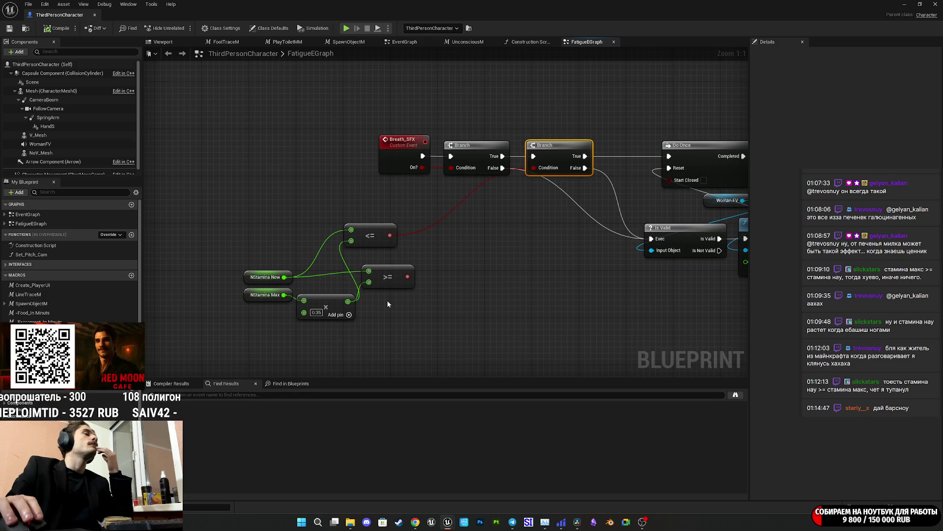
pyautogui.moveTo(485, 205)
pyautogui.mouseDown()
pyautogui.moveTo(373, 199)
pyautogui.moveTo(418, 201)
pyautogui.moveTo(396, 200)
pyautogui.mouseUp()
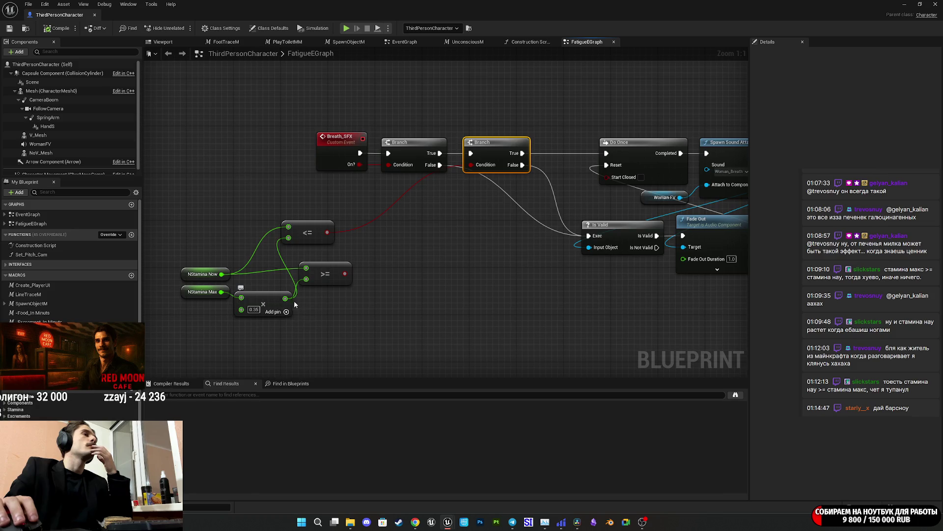
pyautogui.moveTo(392, 289); pyautogui.dragTo(351, 296)
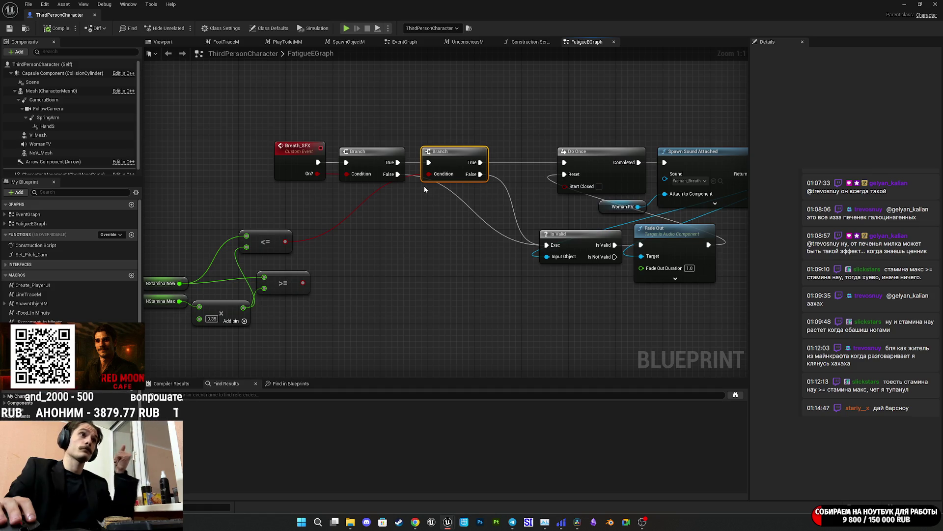
pyautogui.moveTo(431, 186); pyautogui.dragTo(423, 201)
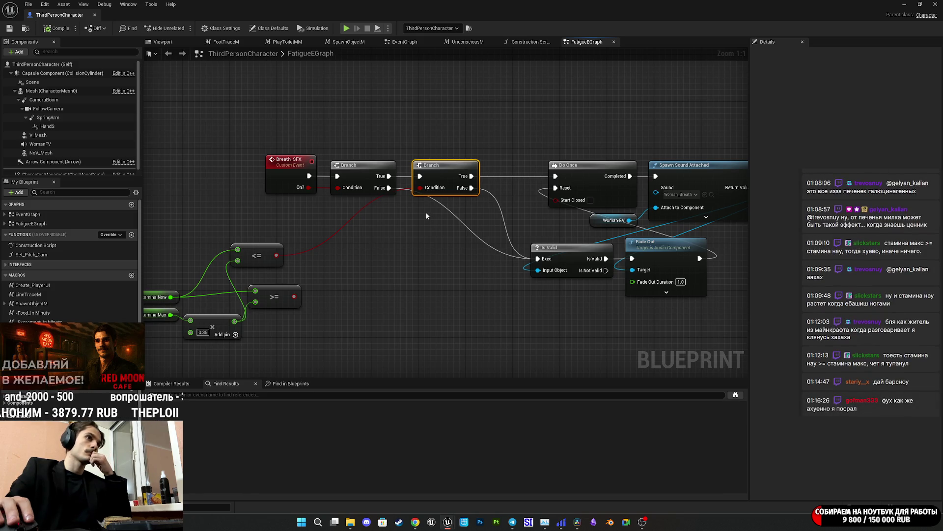
# Move Is Valid to the left and paste a duplicate Branch node near Breath_SFX
pyautogui.moveTo(437, 238); pyautogui.dragTo(346, 226)
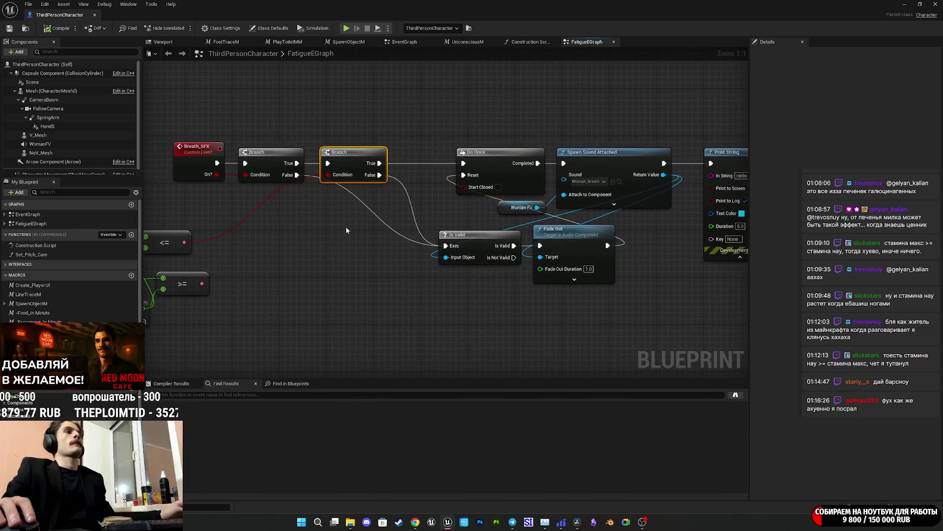
pyautogui.moveTo(490, 265); pyautogui.dragTo(588, 298)
pyautogui.moveTo(576, 264); pyautogui.dragTo(493, 264)
pyautogui.click(574, 295)
pyautogui.moveTo(574, 295); pyautogui.dragTo(516, 289)
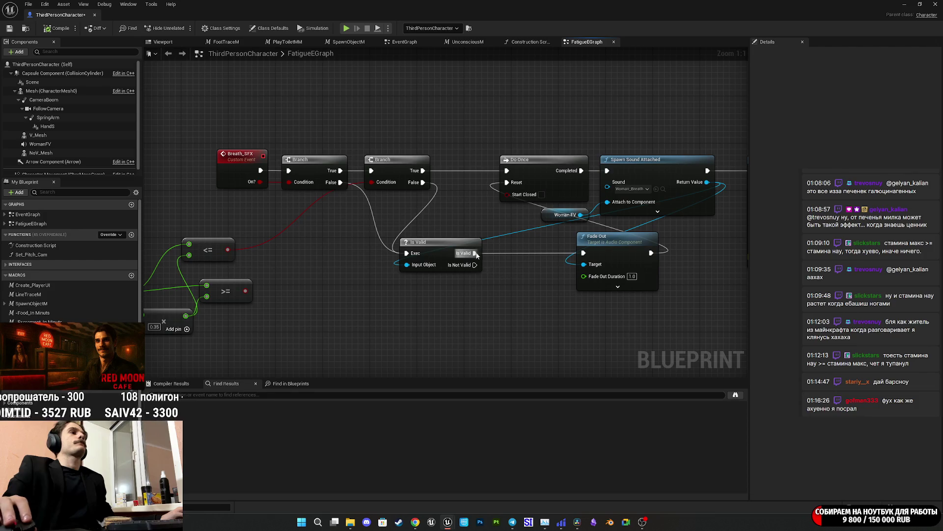
pyautogui.click(392, 170)
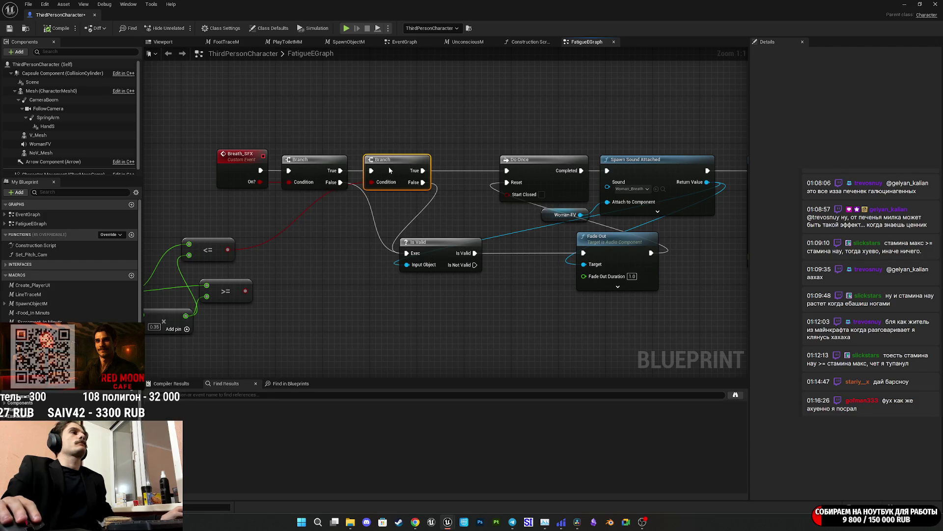
pyautogui.hotkey('ctrl', 'v')
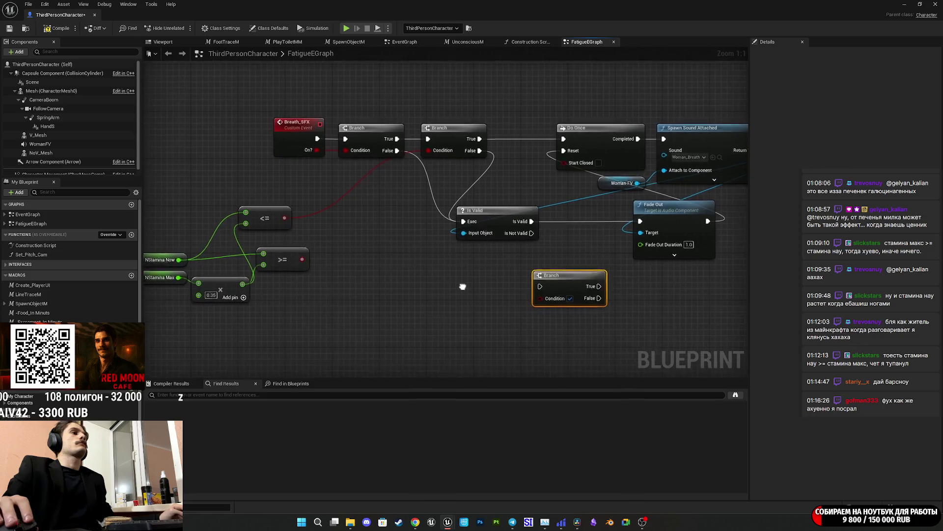
# Delete the old >= and <= stamina comparison nodes
pyautogui.click(290, 256)
pyautogui.press('Delete')
pyautogui.click(272, 215)
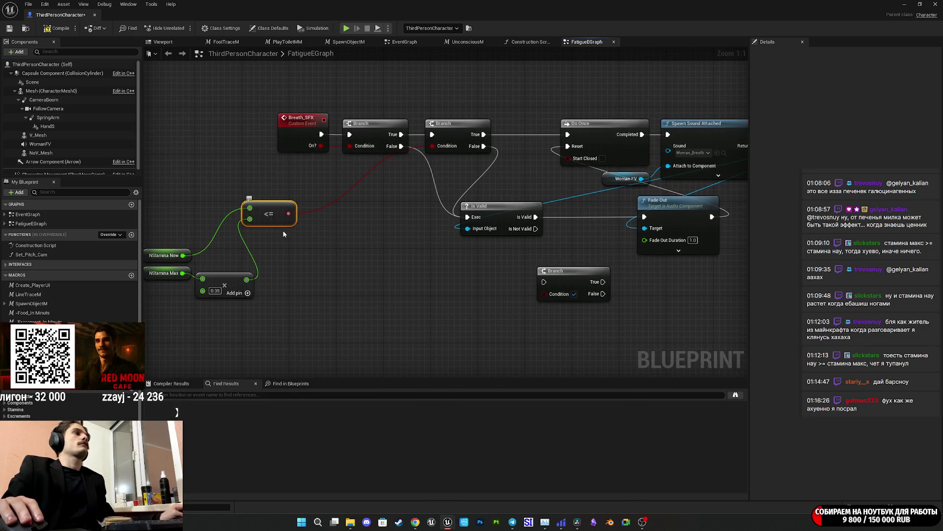
pyautogui.click(344, 285)
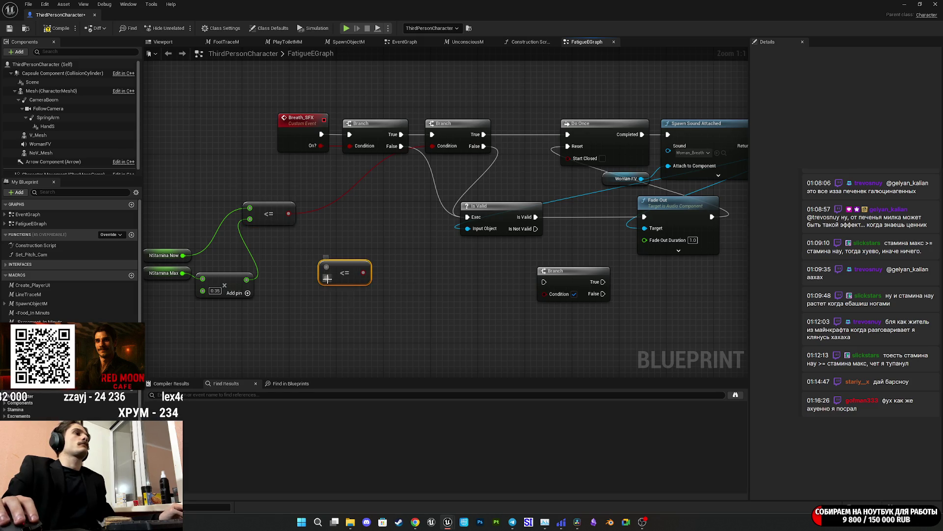
pyautogui.press('Delete')
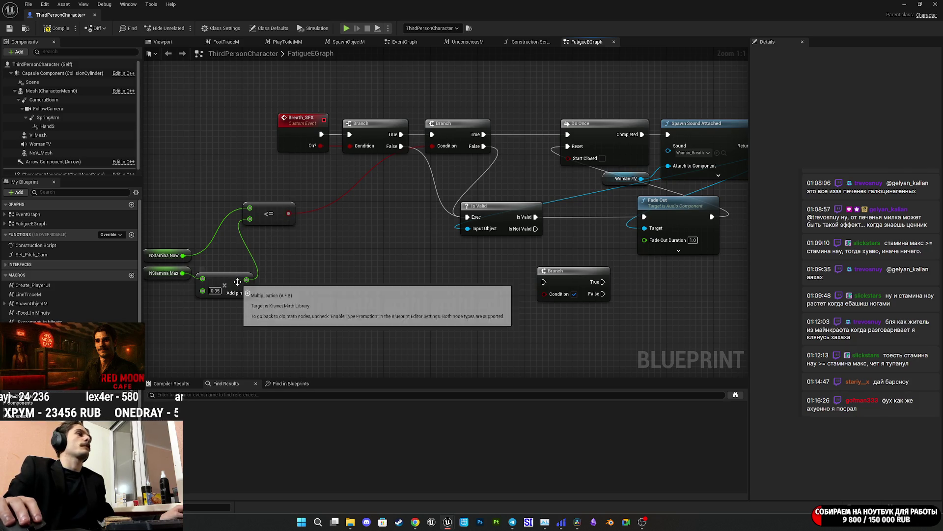
# Build an NStamina Now >= NStamina Max × 0.5 comparison
pyautogui.moveTo(203, 279); pyautogui.dragTo(295, 307)
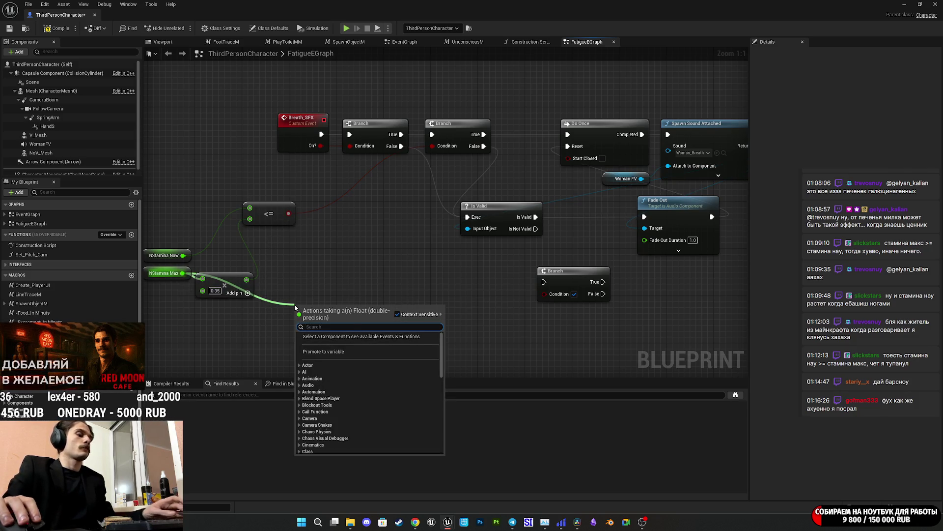
pyautogui.write('*')
pyautogui.click(334, 372)
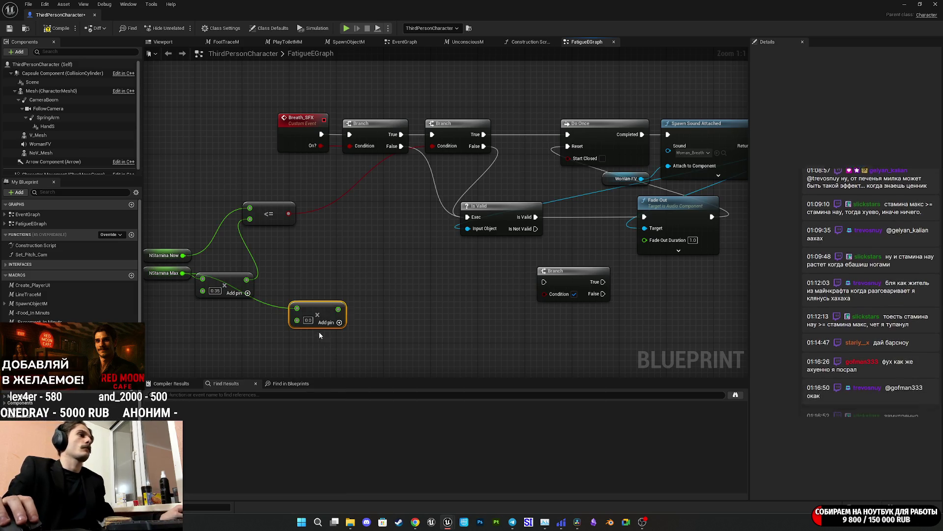
pyautogui.write('5')
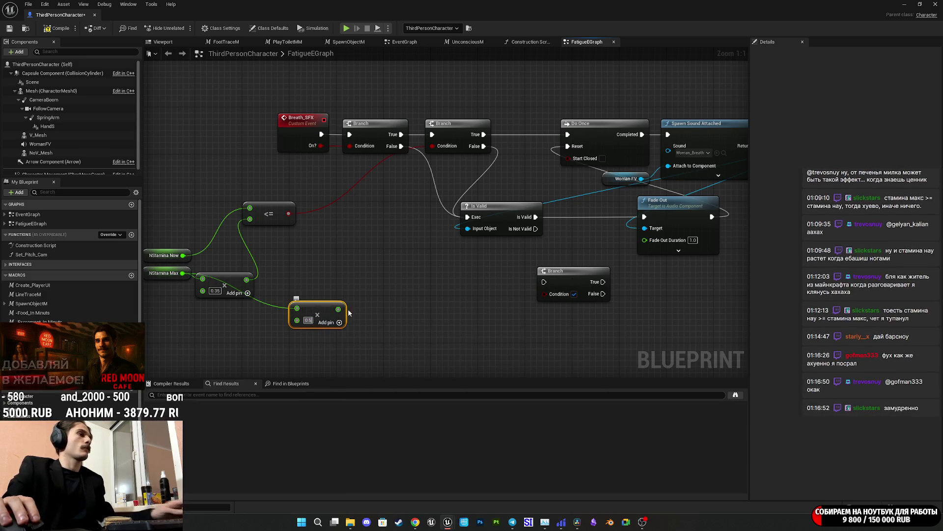
pyautogui.click(274, 214)
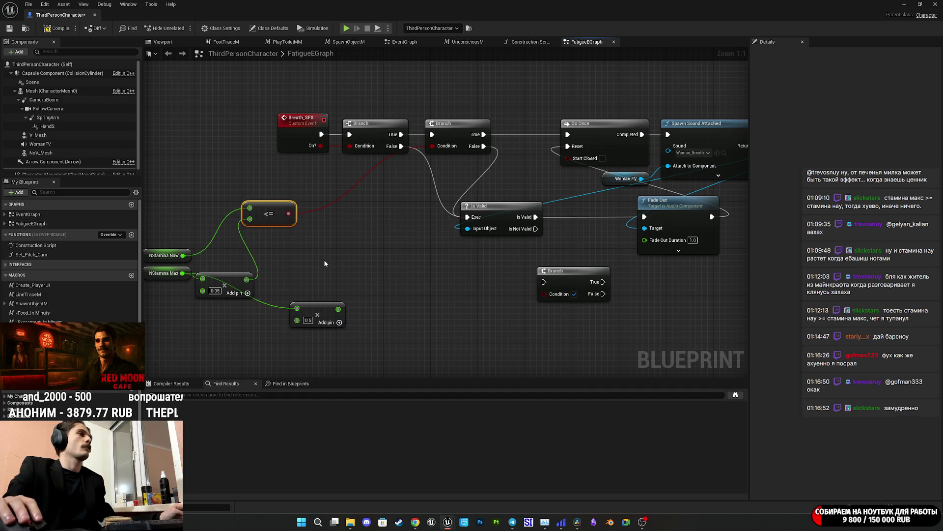
pyautogui.moveTo(183, 255); pyautogui.dragTo(352, 264)
pyautogui.write('>')
pyautogui.click(409, 317)
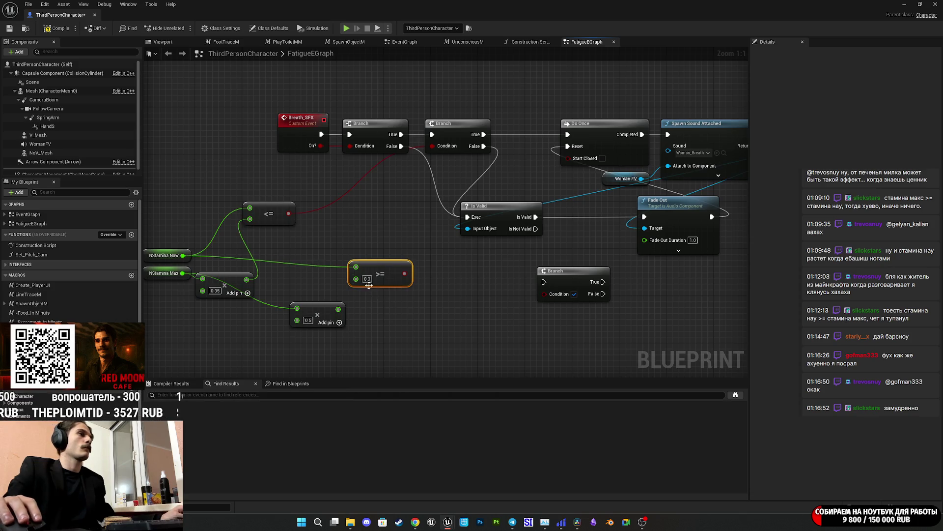
pyautogui.moveTo(357, 279); pyautogui.dragTo(338, 308)
# Drive the new Branch with the >= result, route True to Fade Out, tidy nodes and save
pyautogui.moveTo(395, 272)
pyautogui.mouseDown()
pyautogui.moveTo(539, 295)
pyautogui.moveTo(535, 219)
pyautogui.mouseUp()
pyautogui.moveTo(595, 282)
pyautogui.mouseDown()
pyautogui.moveTo(614, 283)
pyautogui.moveTo(646, 220)
pyautogui.mouseUp()
pyautogui.moveTo(566, 285)
pyautogui.mouseDown()
pyautogui.moveTo(597, 227)
pyautogui.moveTo(583, 220)
pyautogui.moveTo(606, 252)
pyautogui.mouseUp()
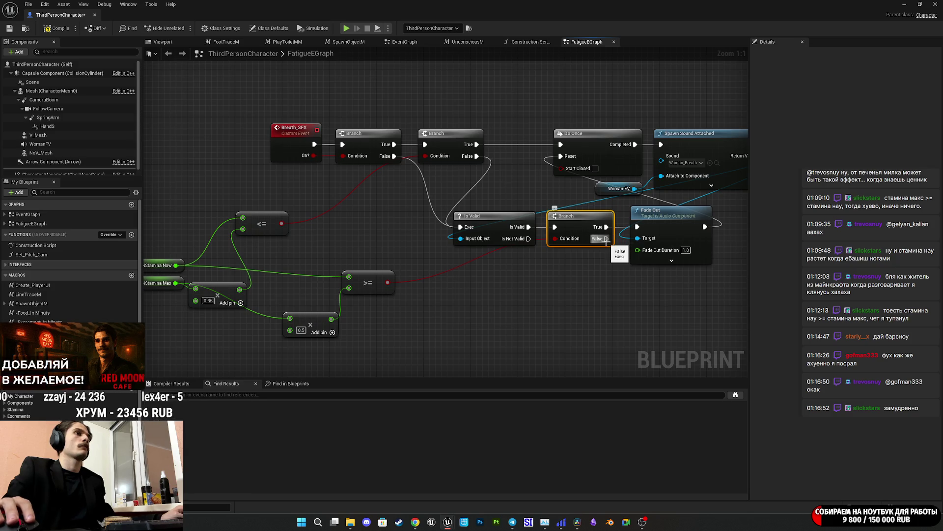
pyautogui.moveTo(516, 309); pyautogui.dragTo(586, 295)
pyautogui.moveTo(462, 339)
pyautogui.mouseDown()
pyautogui.moveTo(361, 253)
pyautogui.moveTo(408, 237)
pyautogui.mouseUp()
pyautogui.click(473, 274)
pyautogui.moveTo(473, 273); pyautogui.dragTo(368, 287)
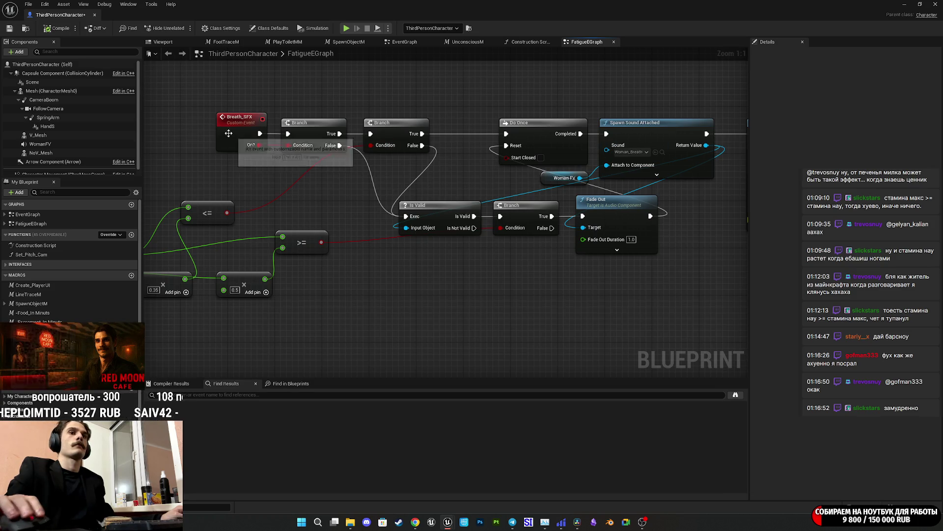
pyautogui.click(10, 28)
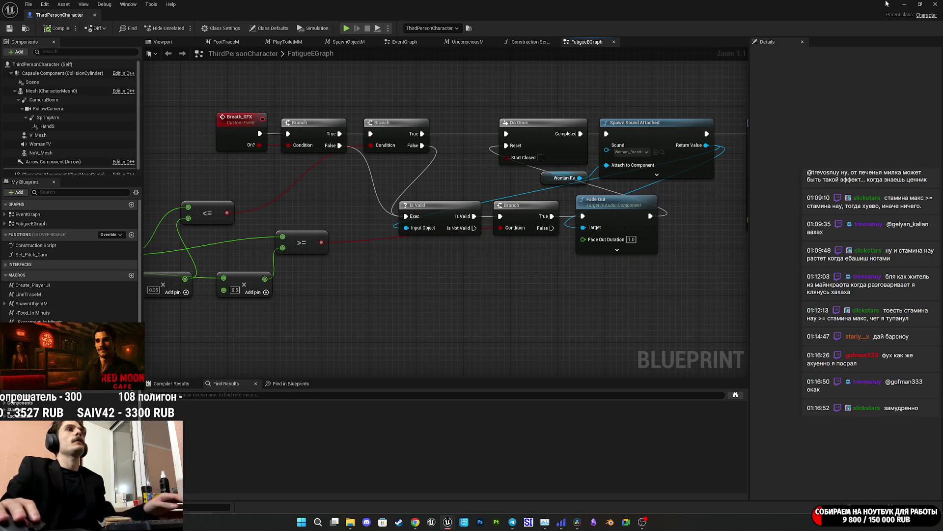
# Start a play session and walk the character into the living room, kicking by the sofa
pyautogui.click(904, 4)
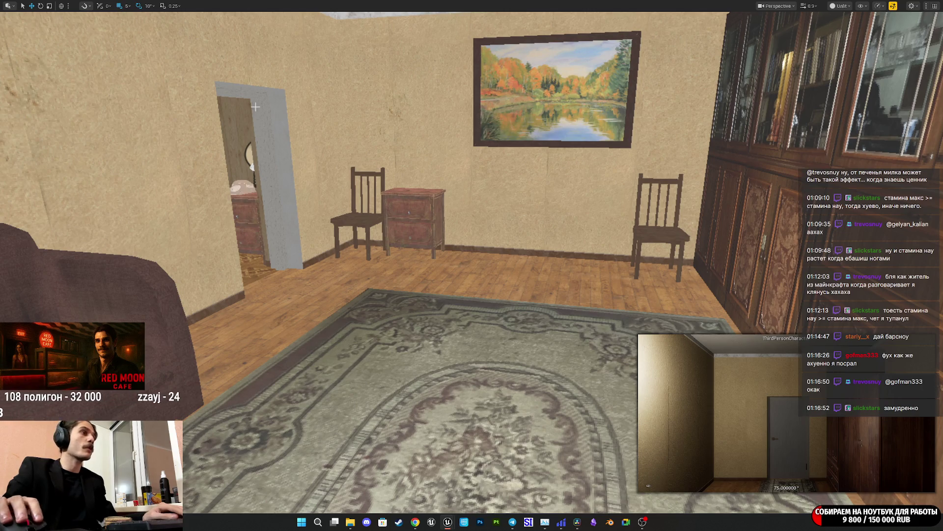
pyautogui.hotkey('alt', 'p')
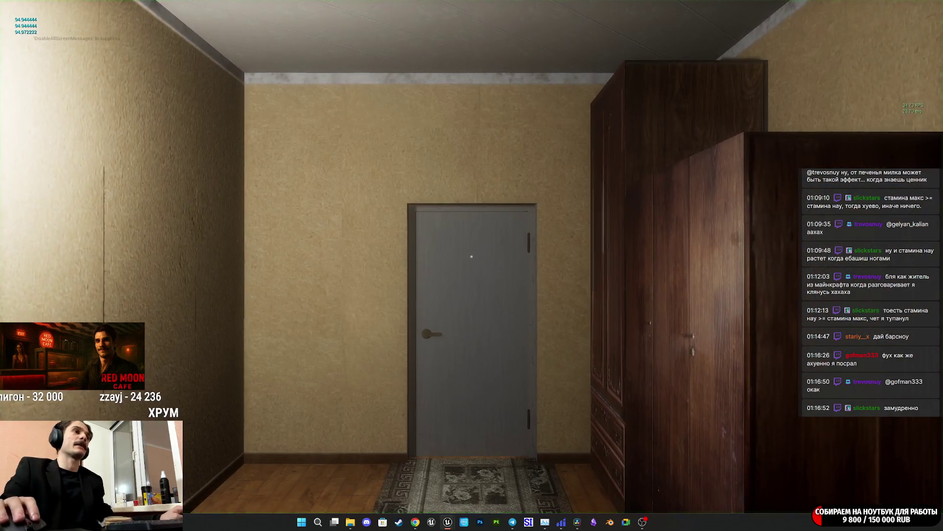
pyautogui.press('w')
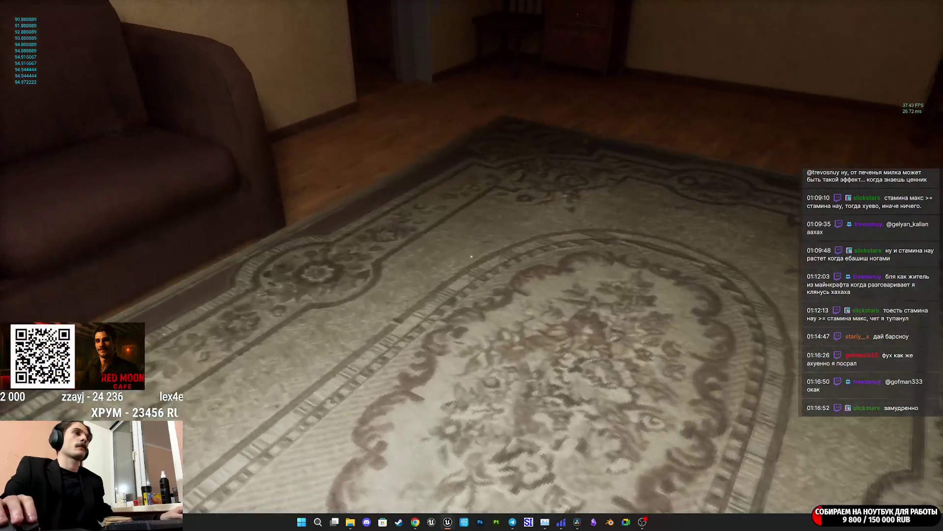
pyautogui.press('f')
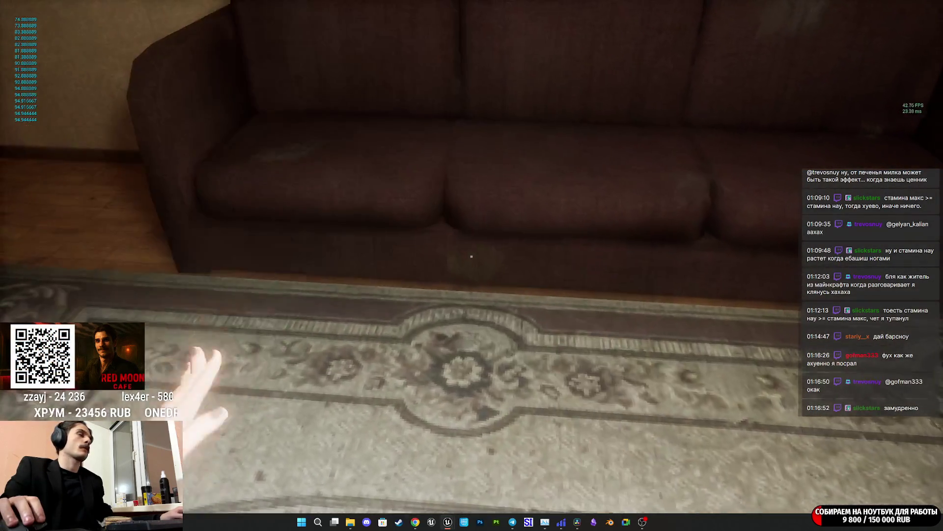
pyautogui.press('f')
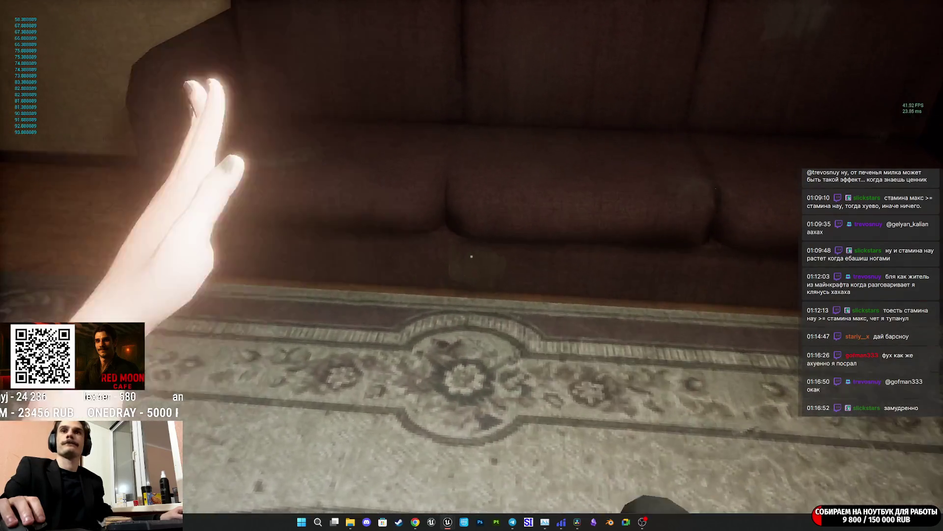
# Reach out with the hand and kick near the sofa, then back away and approach again
pyautogui.click(472, 256)
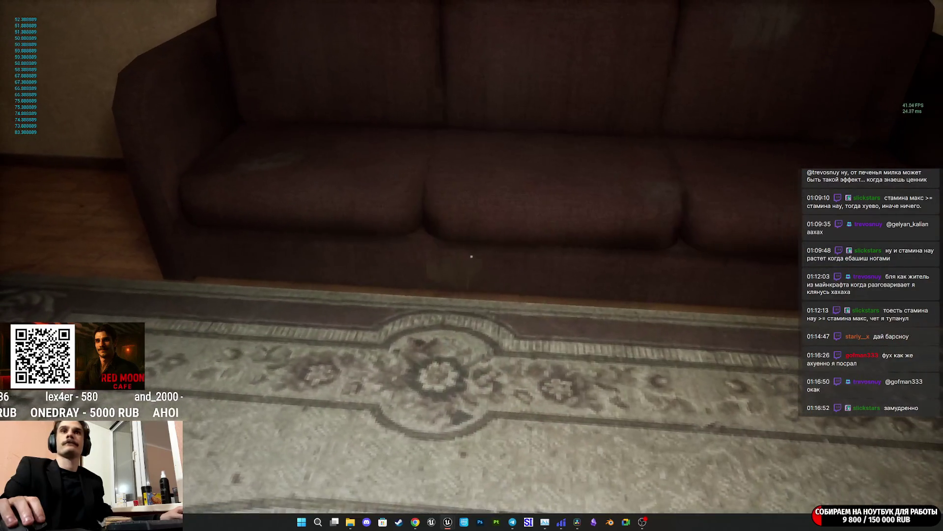
pyautogui.click(471, 256)
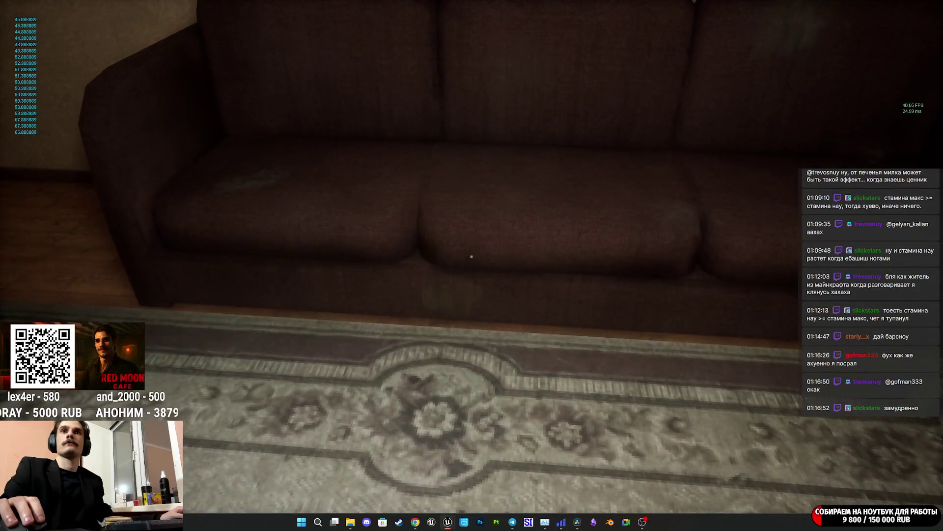
pyautogui.press('f')
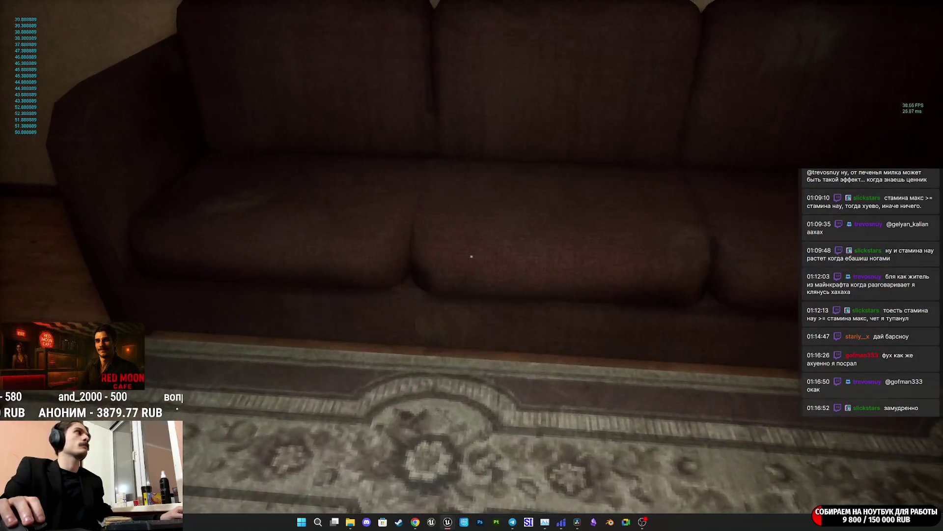
pyautogui.click(471, 256)
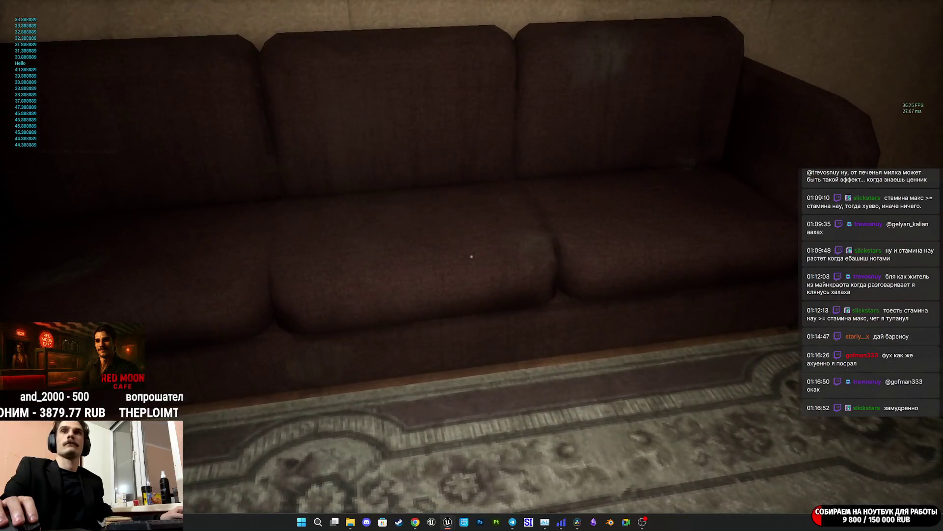
pyautogui.press('s')
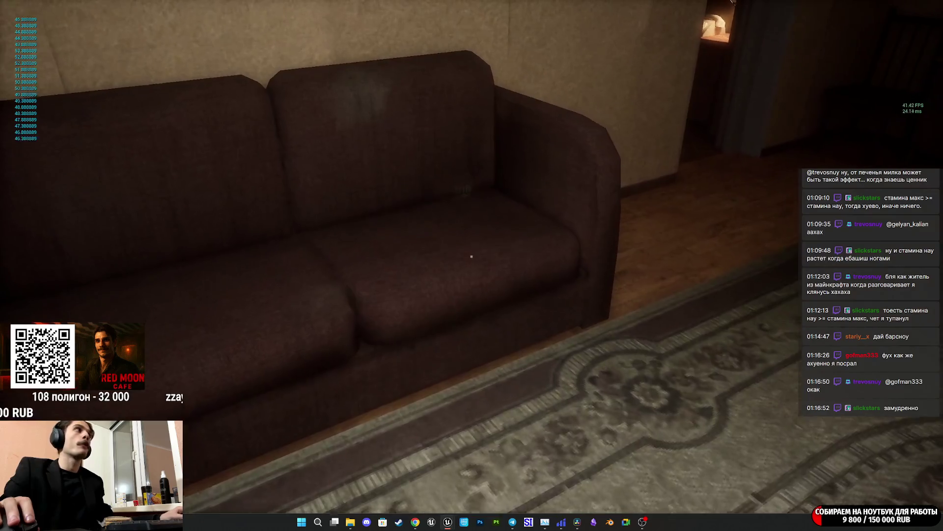
pyautogui.click(471, 256)
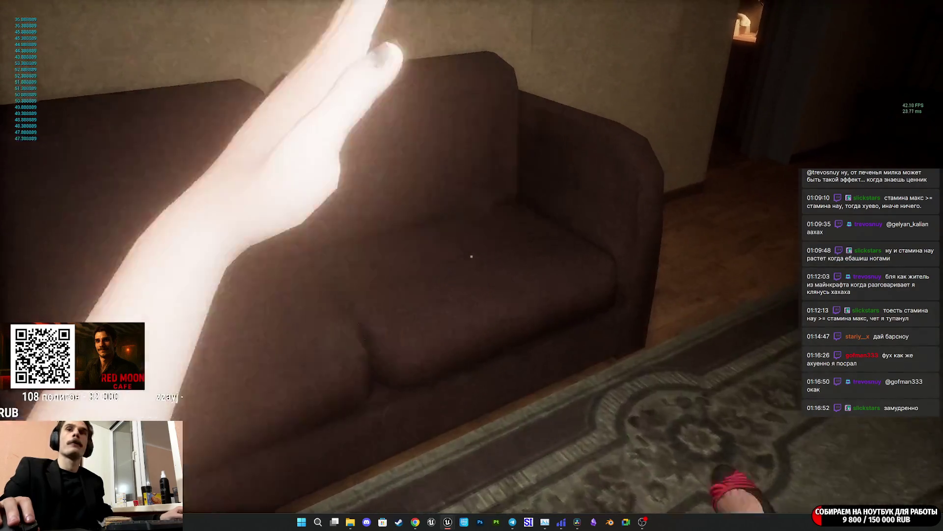
pyautogui.click(472, 256)
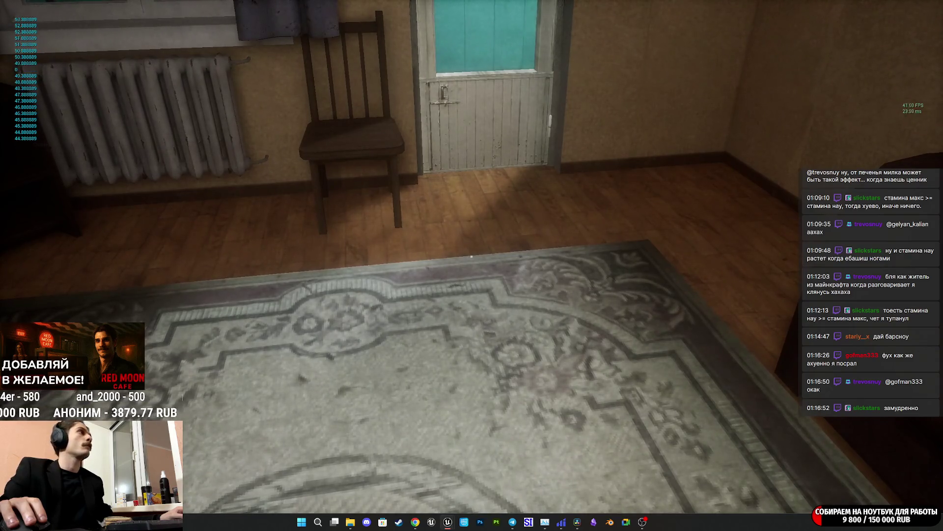
# Interact across the rug to print Hello twice, then stop the play session
pyautogui.click(471, 256)
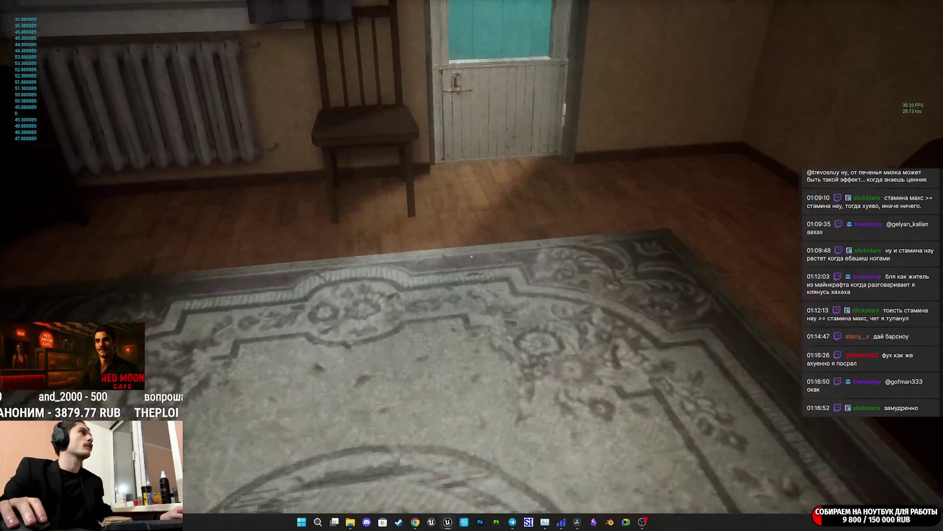
pyautogui.click(471, 256)
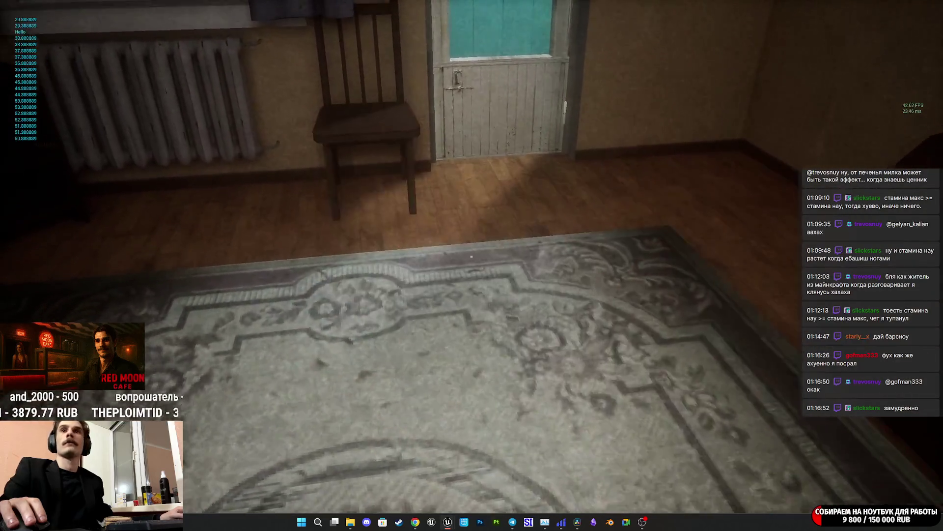
pyautogui.click(471, 256)
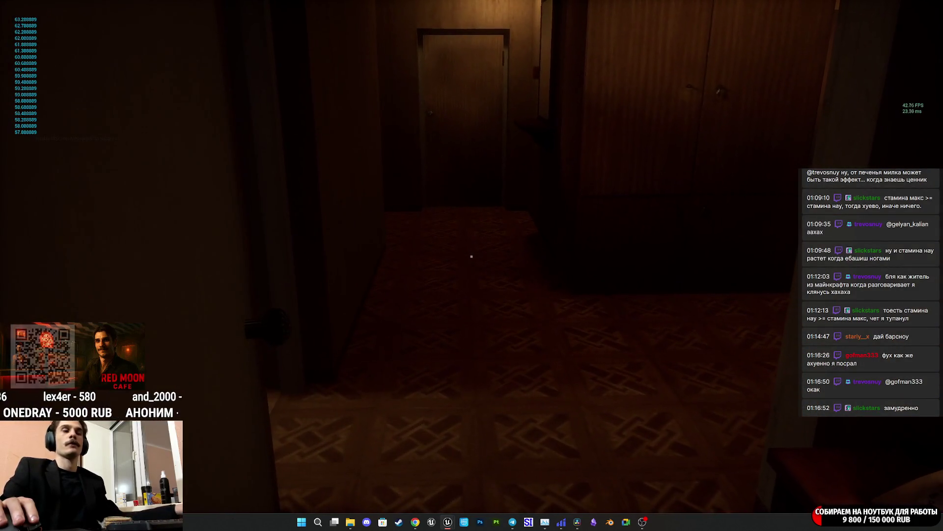
pyautogui.press('Escape')
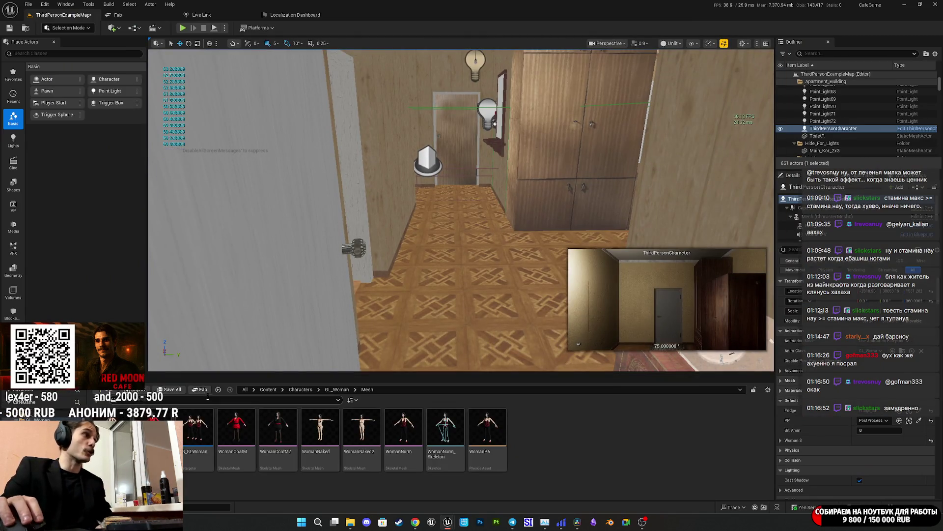
# Save all content including ThirdPersonExampleMap, then reopen the ThirdPersonCharacter blueprint maximized
pyautogui.click(178, 391)
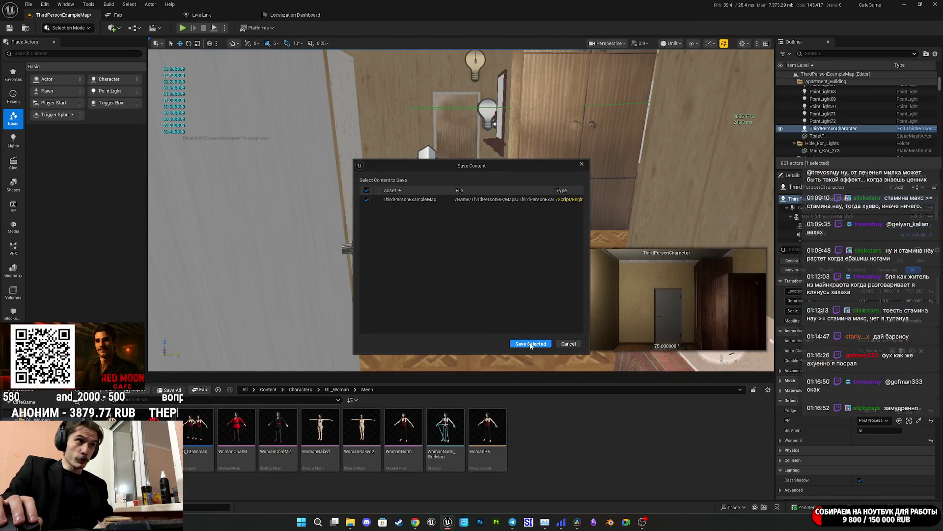
pyautogui.click(530, 344)
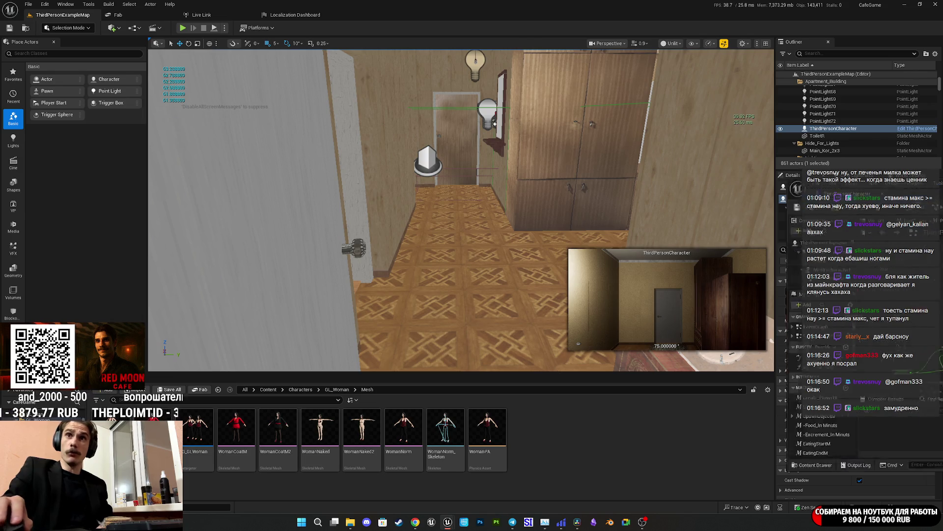
pyautogui.hotkey('ctrl', 'e')
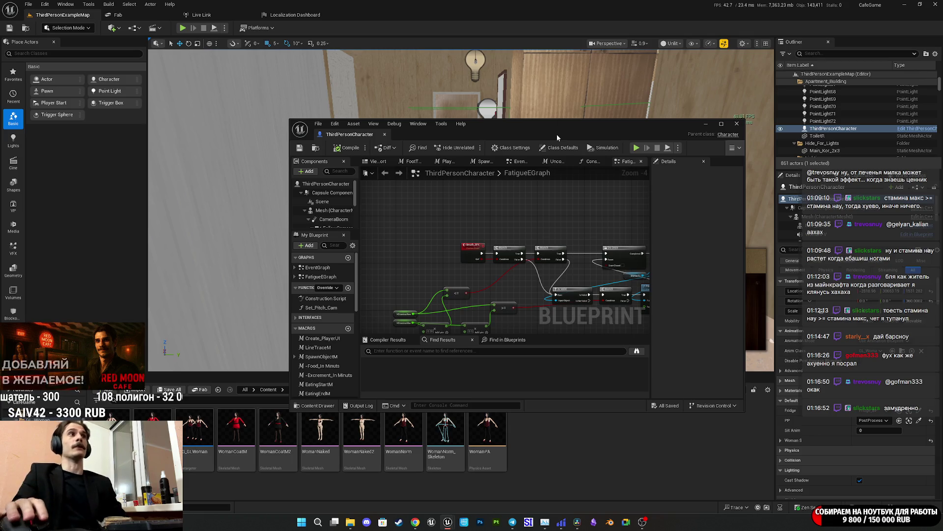
pyautogui.doubleClick(557, 137)
# Box-select the stamina comparison nodes and move them up and to the right
pyautogui.scroll(4, 393, 208)
pyautogui.scroll(-1, 393, 208)
pyautogui.moveTo(392, 207)
pyautogui.mouseDown()
pyautogui.moveTo(486, 248)
pyautogui.moveTo(508, 290)
pyautogui.moveTo(551, 311)
pyautogui.mouseUp()
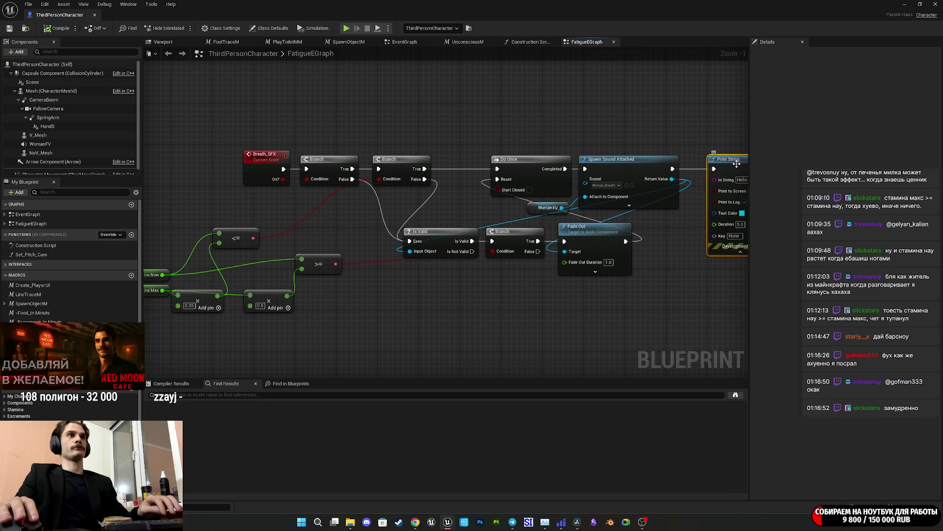
pyautogui.moveTo(468, 324); pyautogui.dragTo(508, 317)
pyautogui.moveTo(396, 331); pyautogui.dragTo(172, 204)
pyautogui.moveTo(361, 263)
pyautogui.mouseDown()
pyautogui.moveTo(418, 236)
pyautogui.moveTo(408, 232)
pyautogui.mouseUp()
pyautogui.click(434, 289)
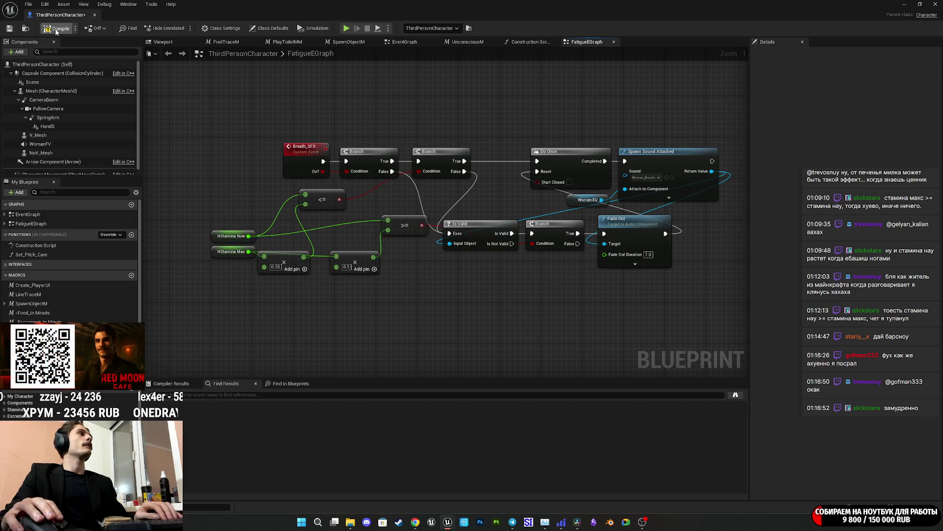
# Save the character blueprint and bring the Twitch dashboard browser window forward
pyautogui.click(9, 30)
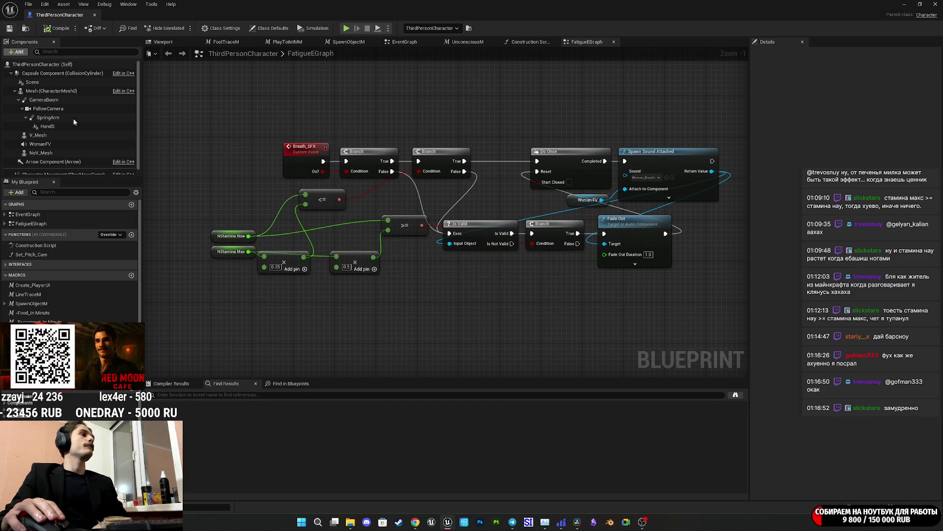
pyautogui.moveTo(415, 522)
pyautogui.click(386, 484)
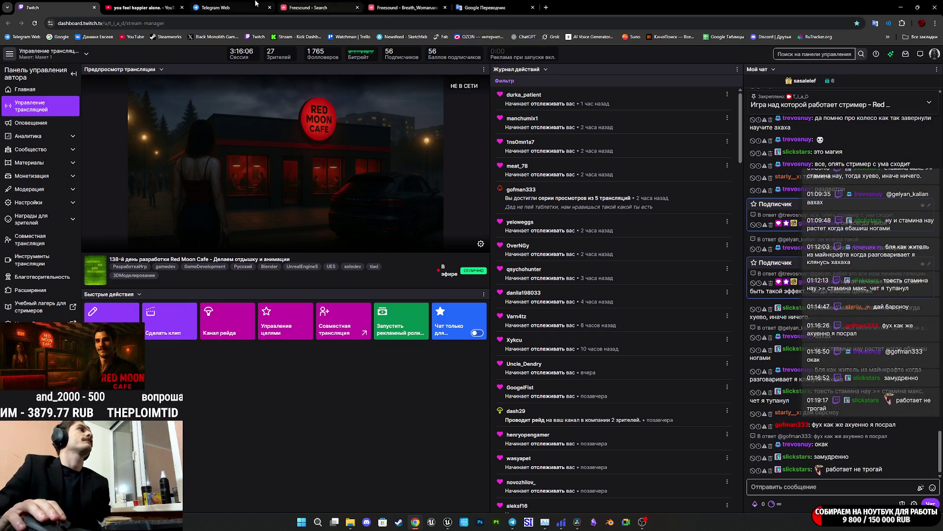
# Check the Freesound tab, then open the Mixamo bookmark from the bookmarks overflow in a new tab
pyautogui.click(236, 5)
pyautogui.click(308, 6)
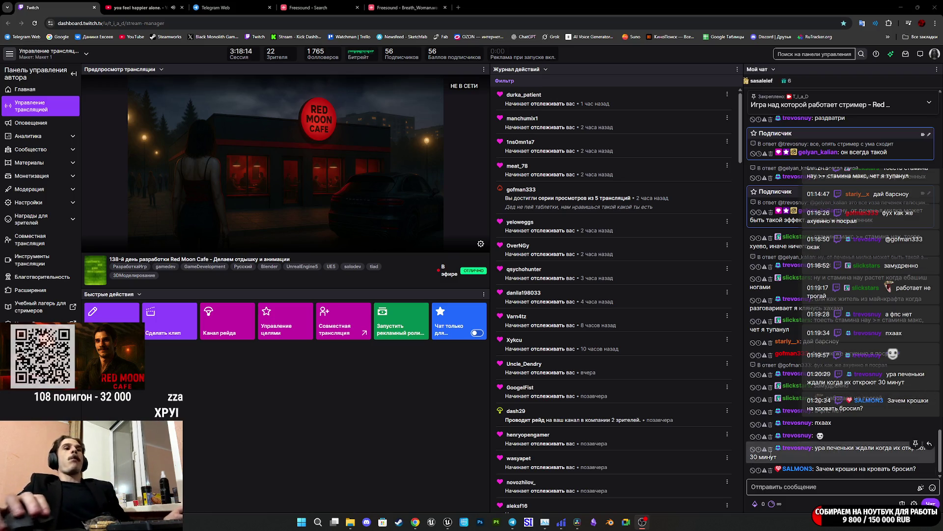
pyautogui.click(917, 39)
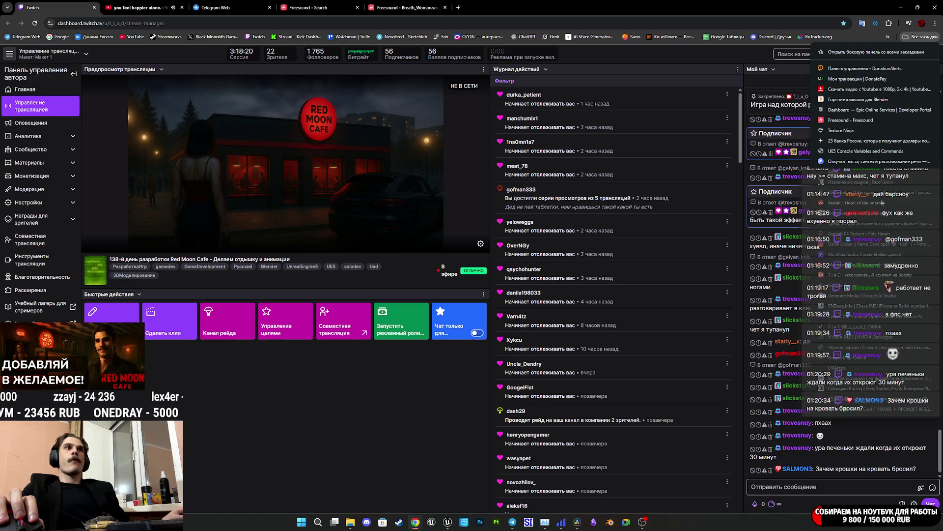
pyautogui.moveTo(888, 37)
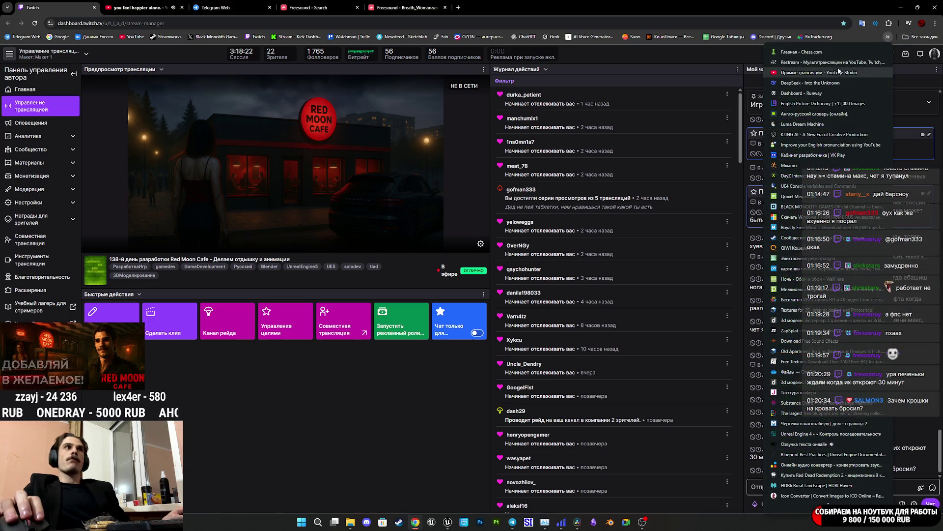
pyautogui.middleClick(792, 156)
pyautogui.click(474, 4)
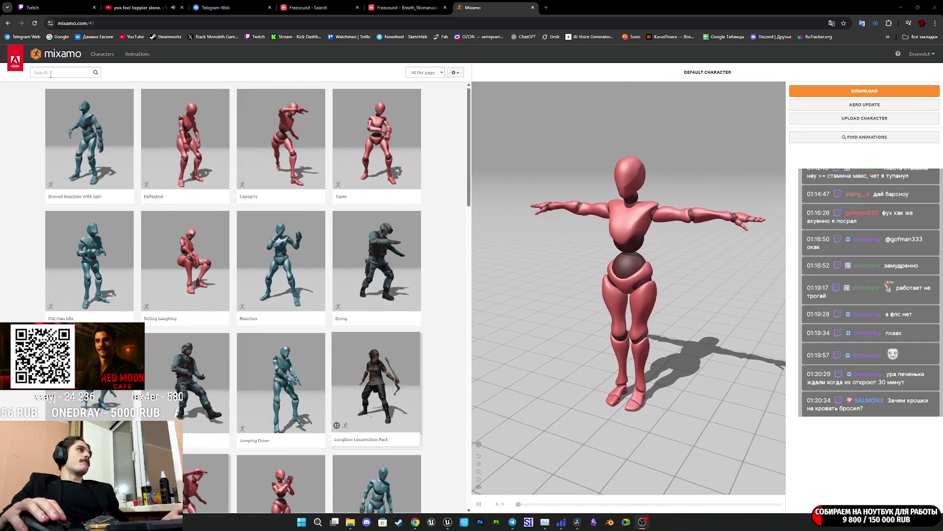
# Search 'breath' and preview Mutant Breathing Idle, Laying Breathless, then Breathing Idle
pyautogui.click(53, 74)
pyautogui.write('brea')
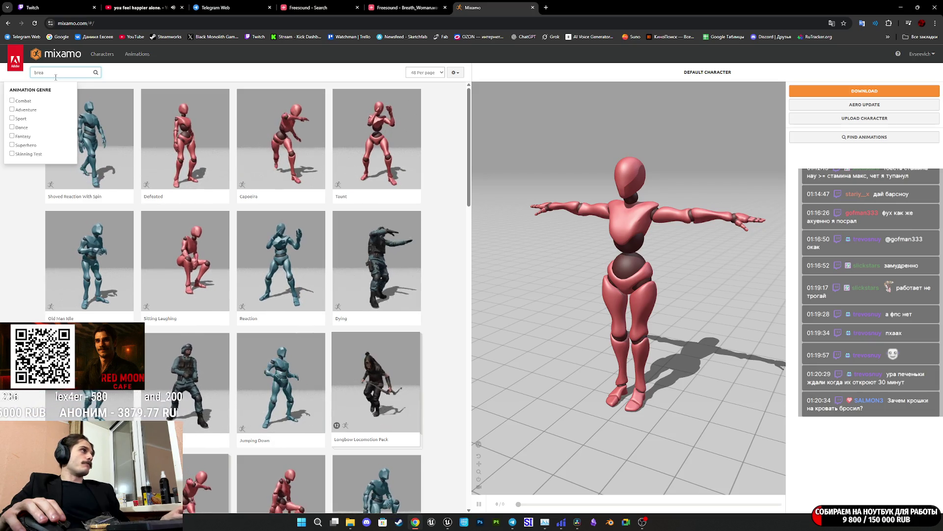
pyautogui.write('th')
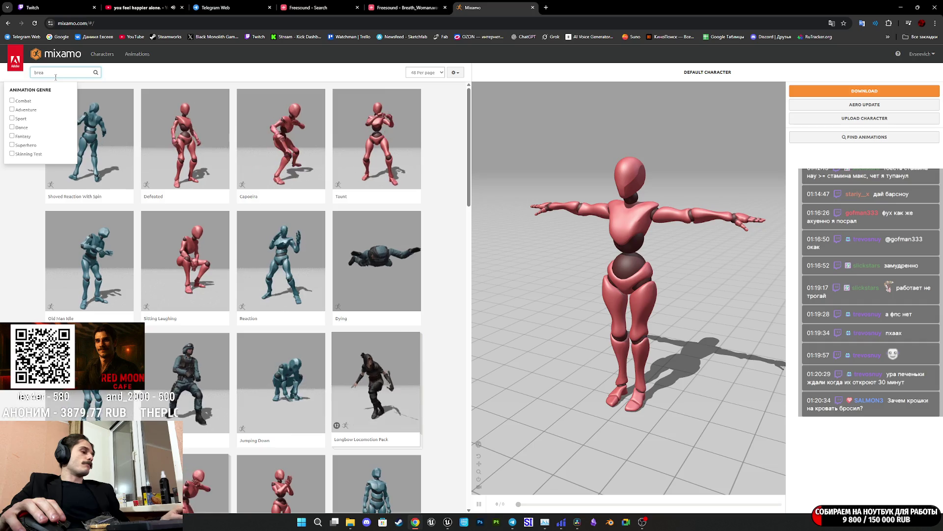
pyautogui.press('Return')
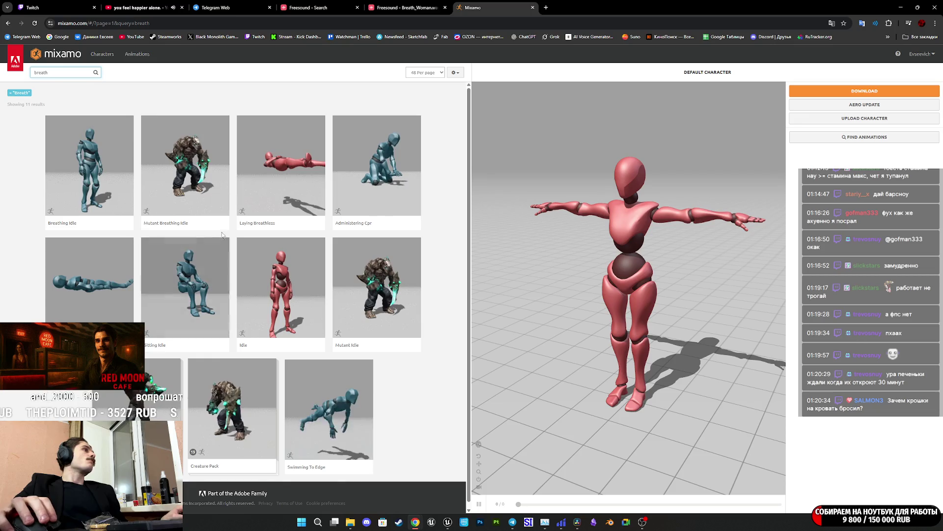
pyautogui.click(185, 191)
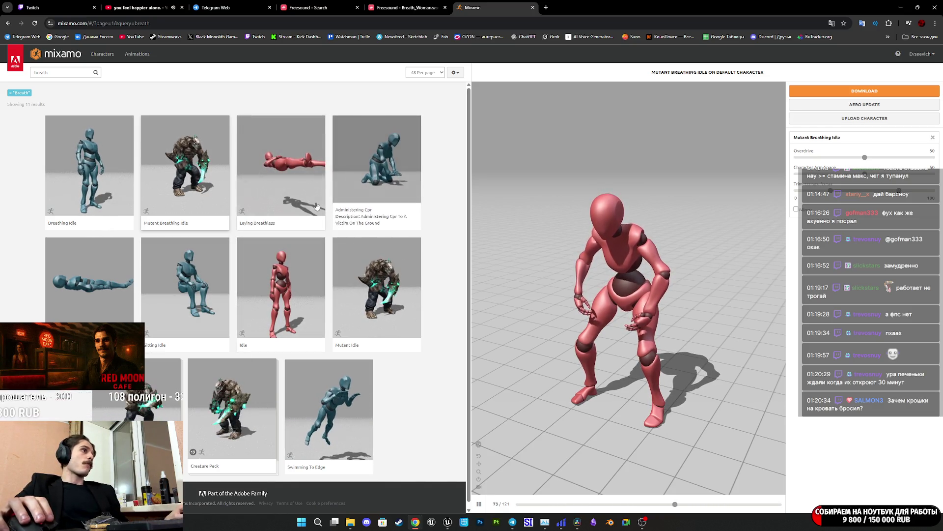
pyautogui.click(291, 175)
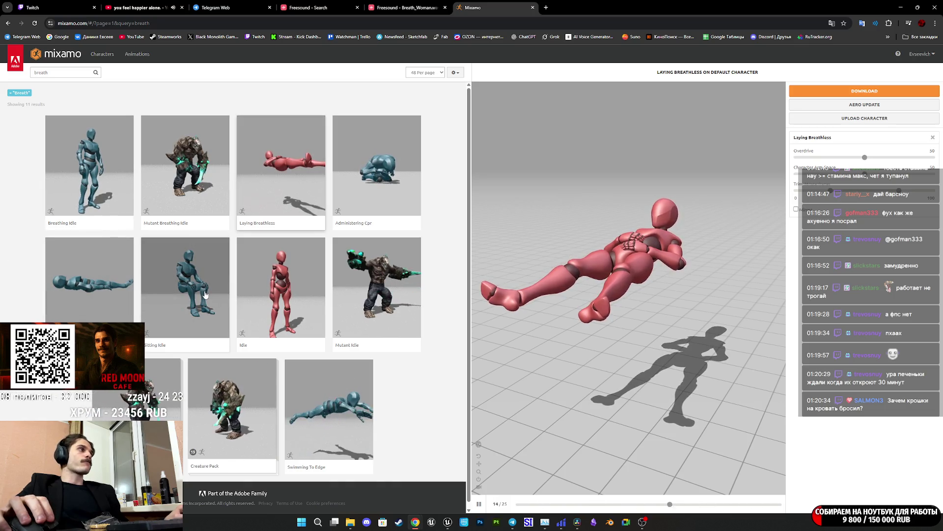
pyautogui.click(77, 159)
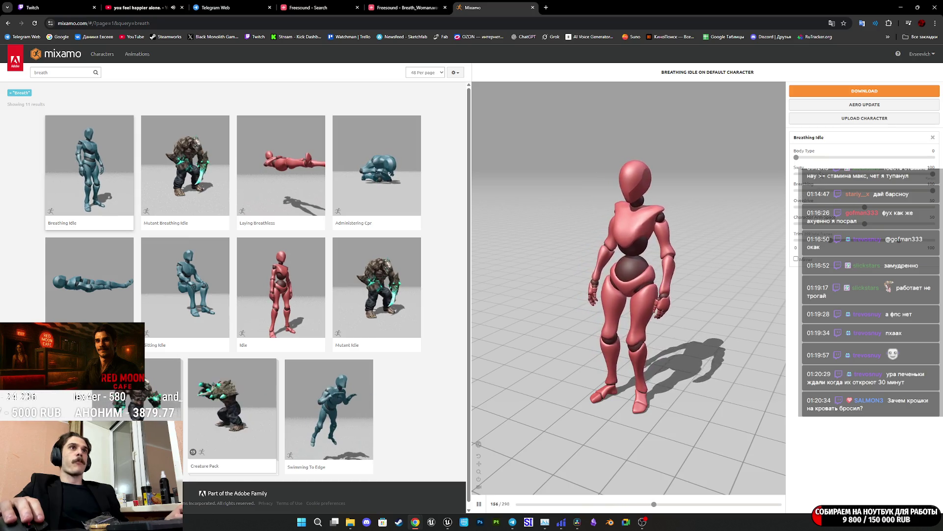
# Set Breathing Idle's Body Type to 0 and try breathing intensity at 0, then 100
pyautogui.click(932, 158)
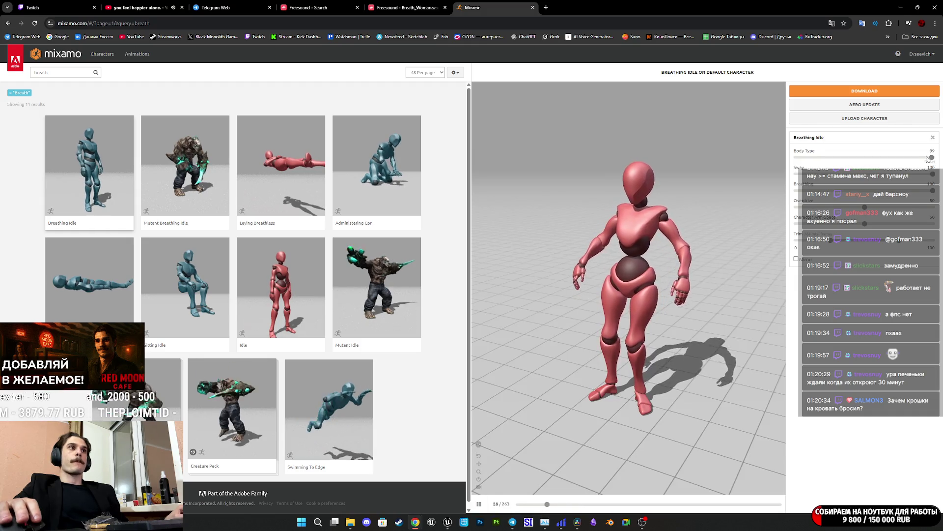
pyautogui.click(795, 159)
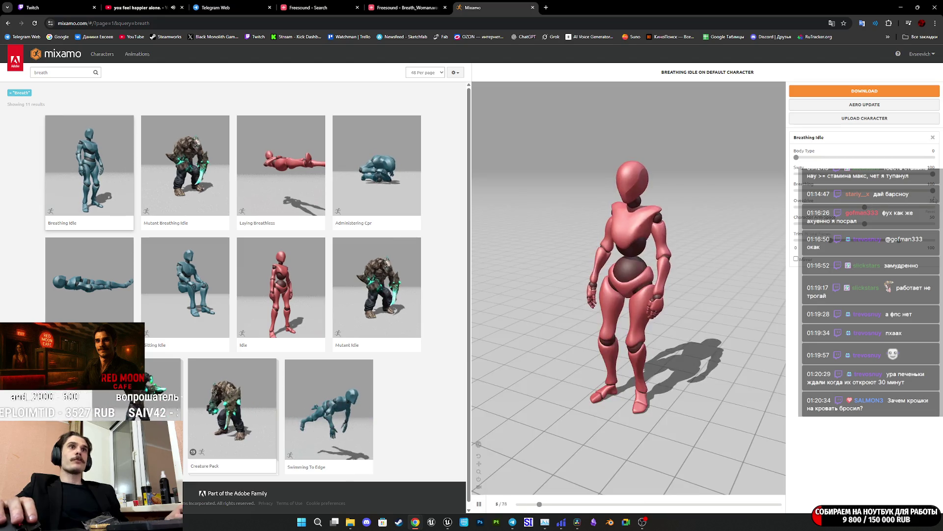
pyautogui.click(796, 192)
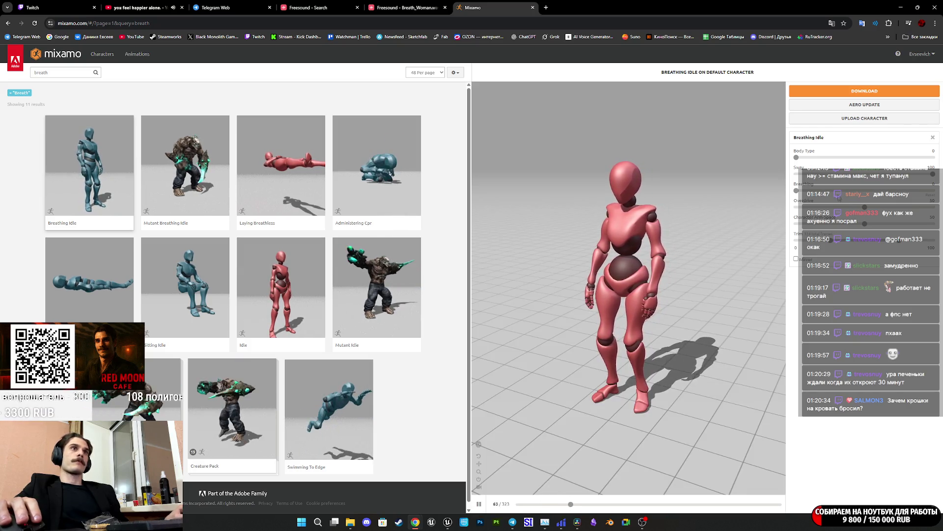
pyautogui.moveTo(929, 193); pyautogui.dragTo(935, 193)
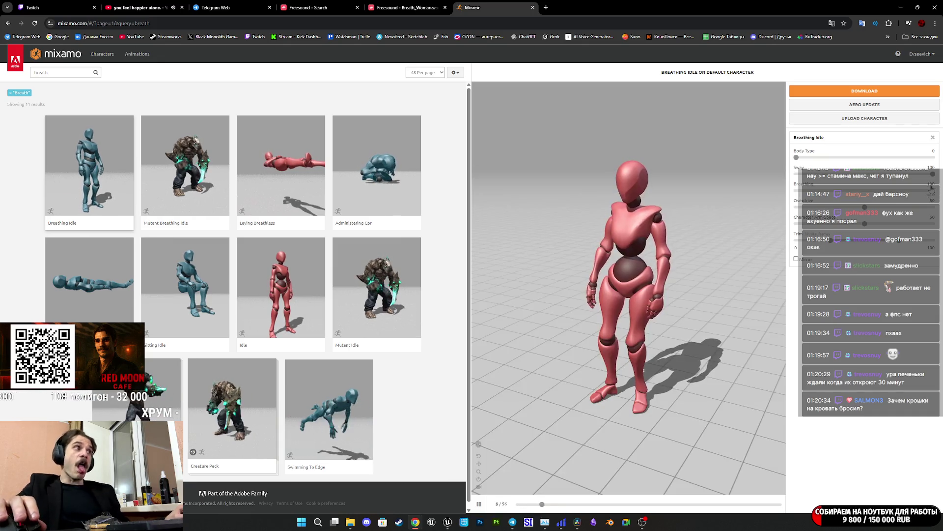
pyautogui.click(29, 71)
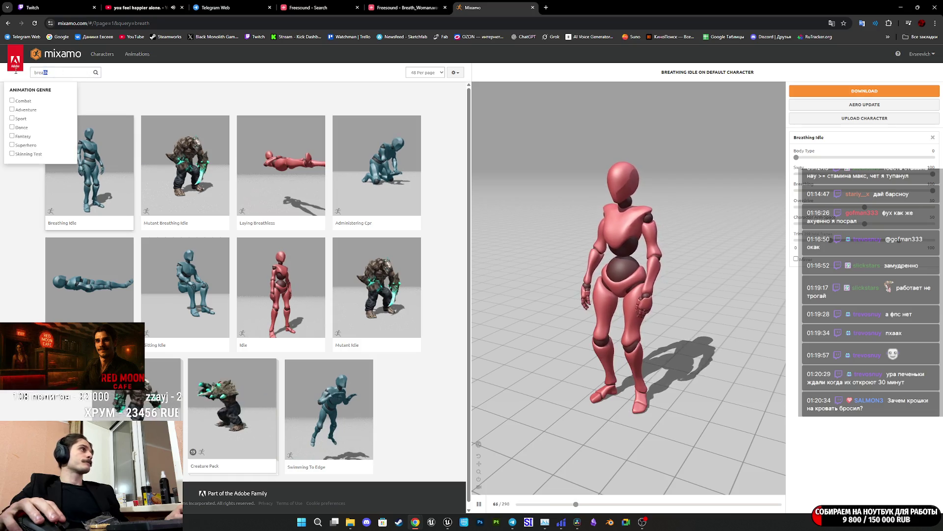
# Search 'tired', preview Yawn, then Running Tired with the camera recentered
pyautogui.write('tired')
pyautogui.press('Return')
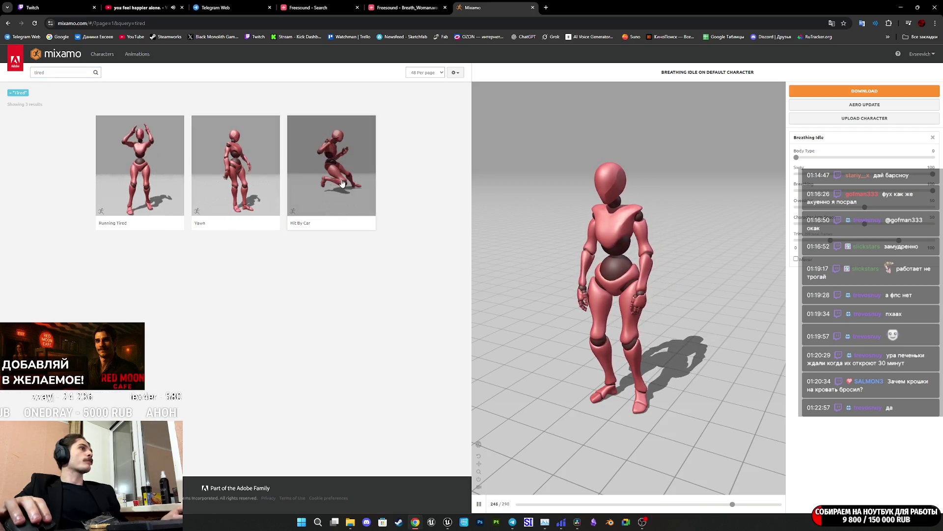
pyautogui.click(248, 172)
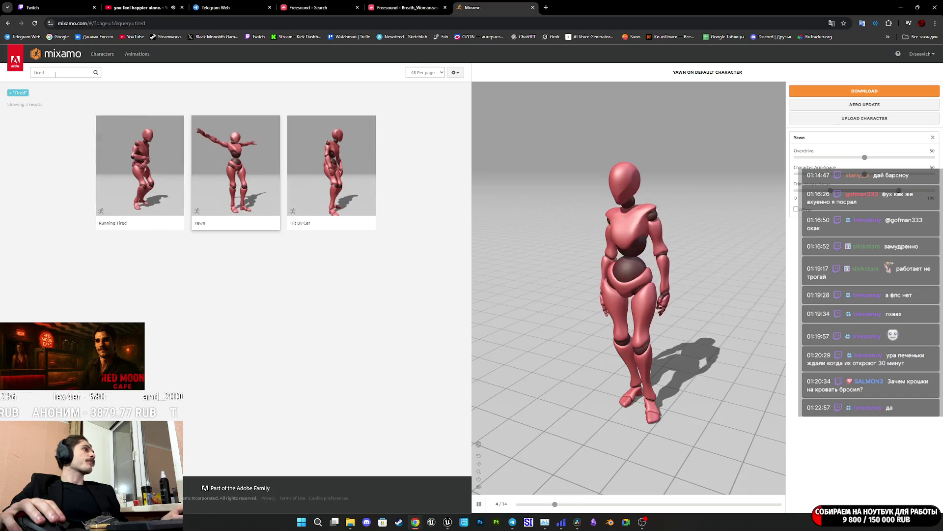
pyautogui.click(147, 165)
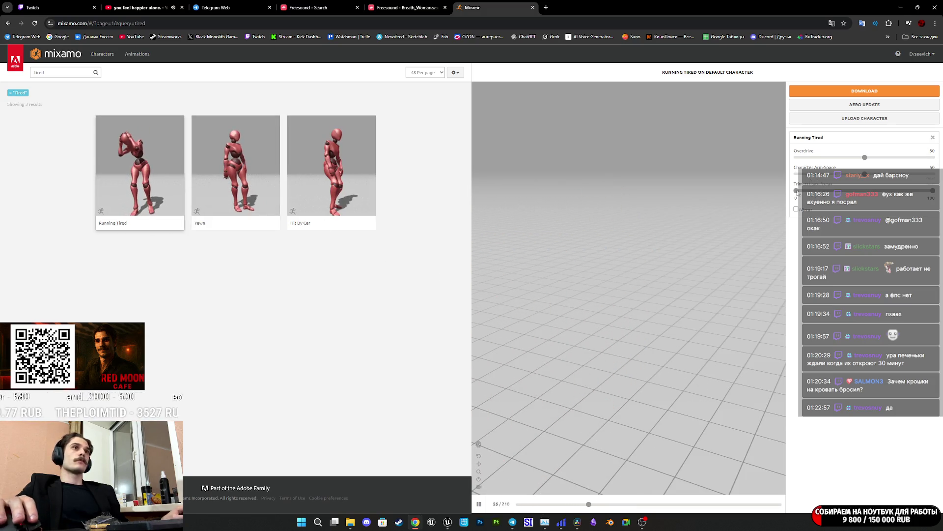
pyautogui.click(478, 487)
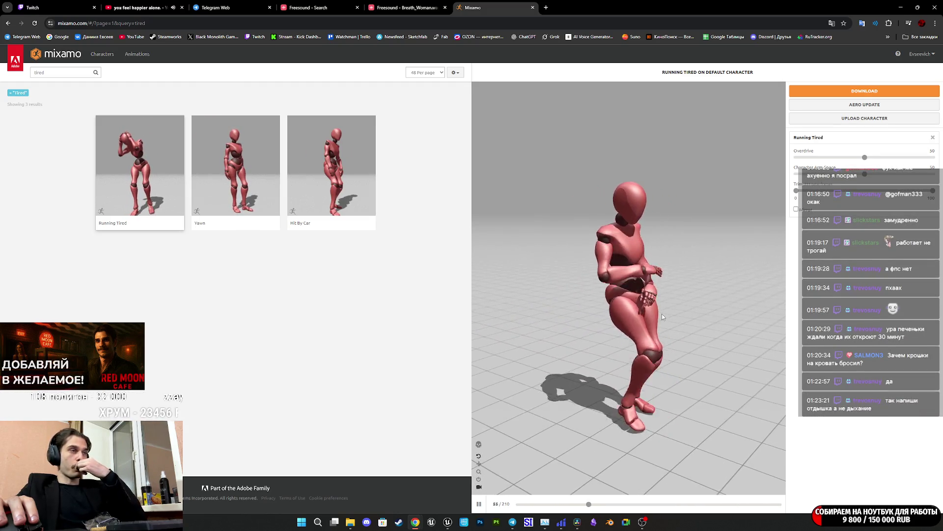
pyautogui.click(545, 8)
# Open Google Translate and accept the suggested correction одышка
pyautogui.write('gtht')
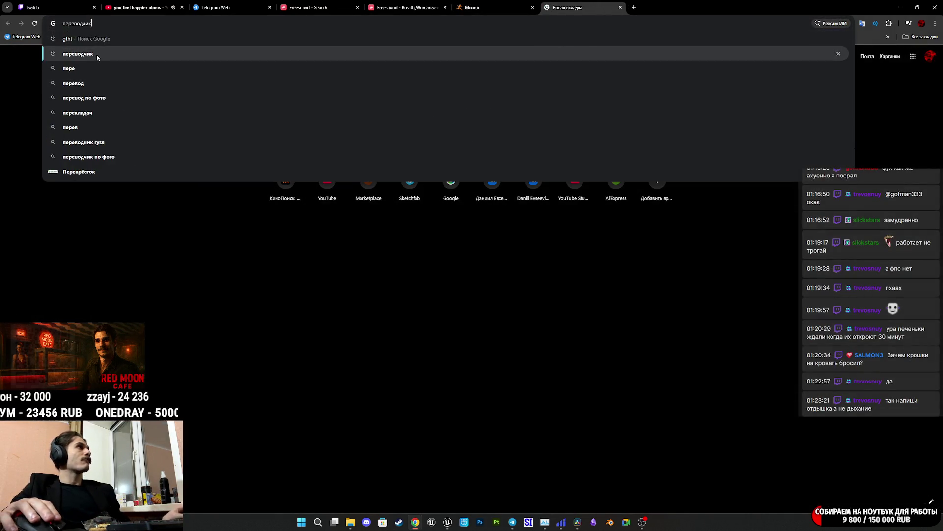
pyautogui.click(96, 54)
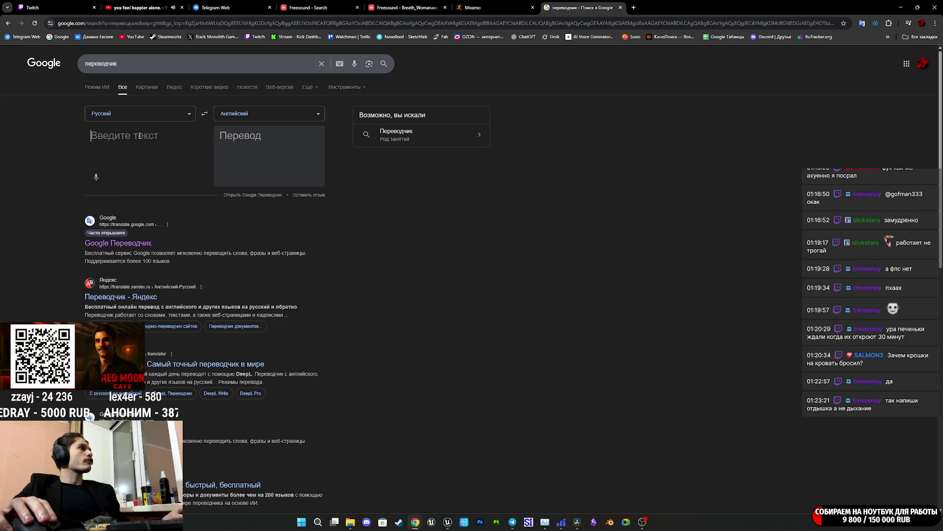
pyautogui.write('jnlsirf')
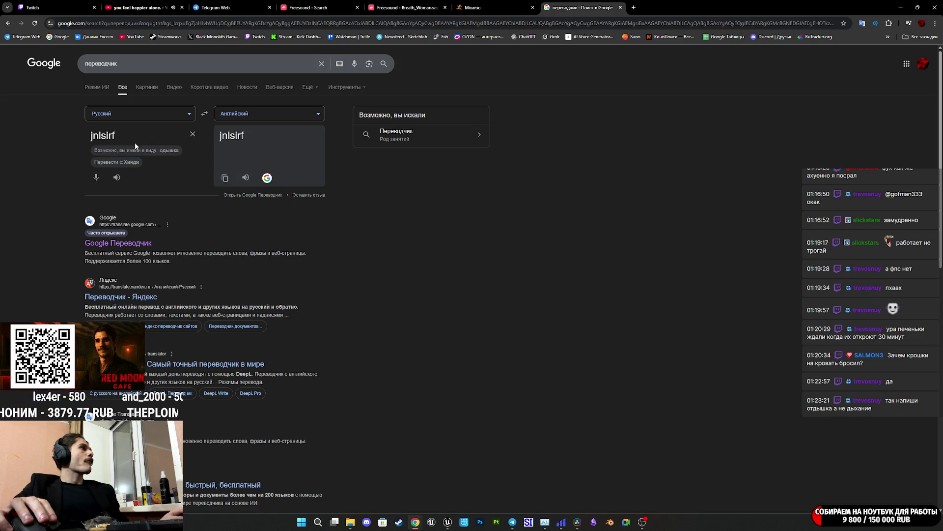
pyautogui.click(165, 151)
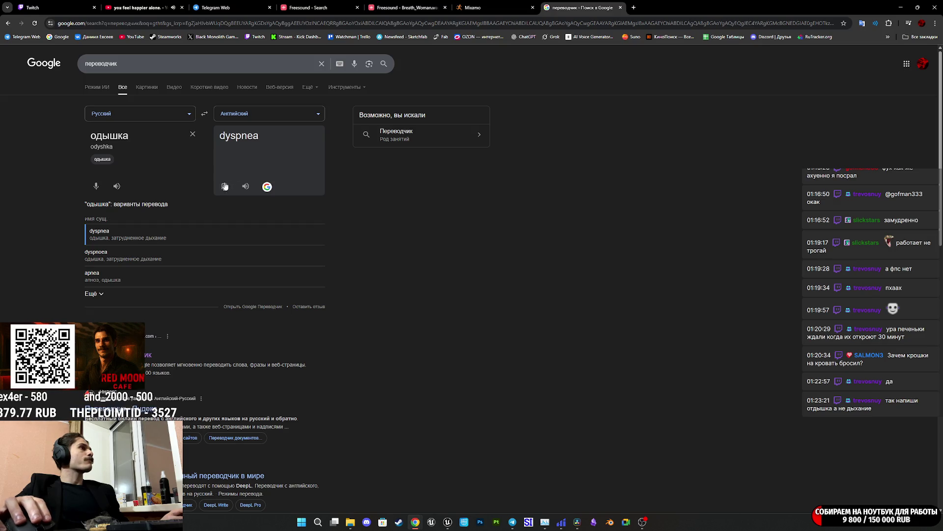
# Replace the Mixamo search text with 'dyspnea' and run the search
pyautogui.click(473, 8)
pyautogui.doubleClick(83, 72)
pyautogui.write('dyspnea')
pyautogui.press('Return')
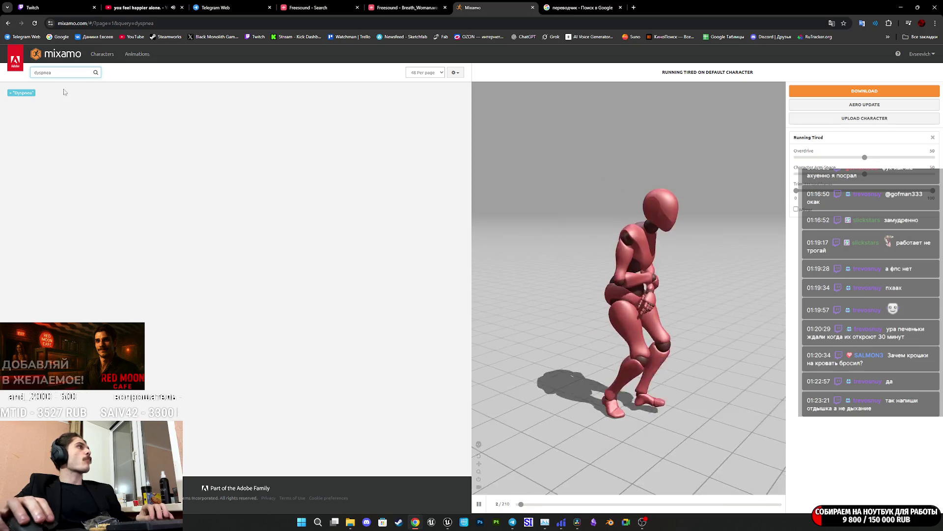
# Retype the Russian word in Translate and copy the English result 'fatigue'
pyautogui.click(578, 6)
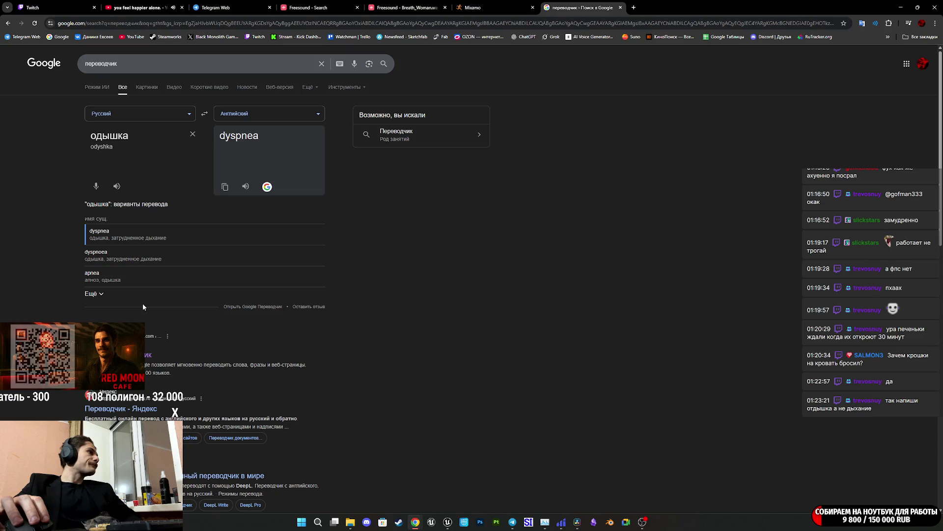
pyautogui.click(98, 294)
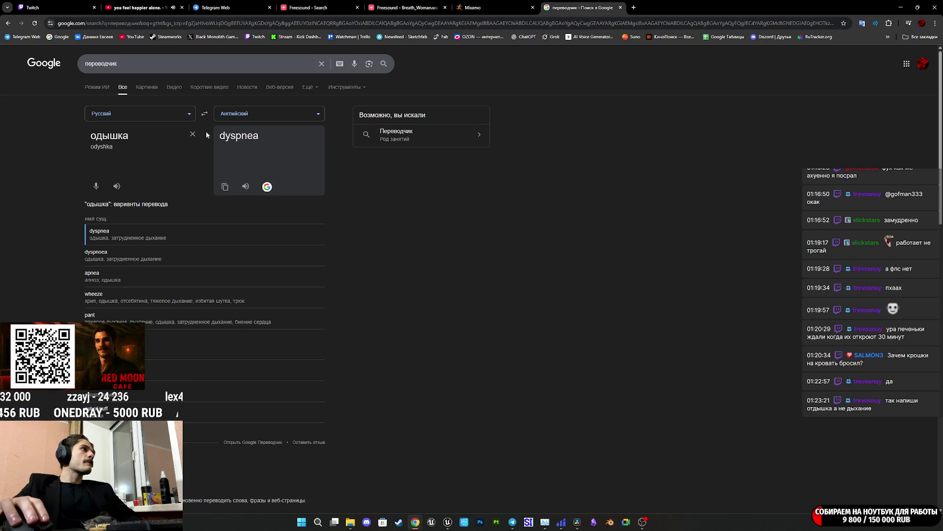
pyautogui.click(193, 135)
pyautogui.write('ус')
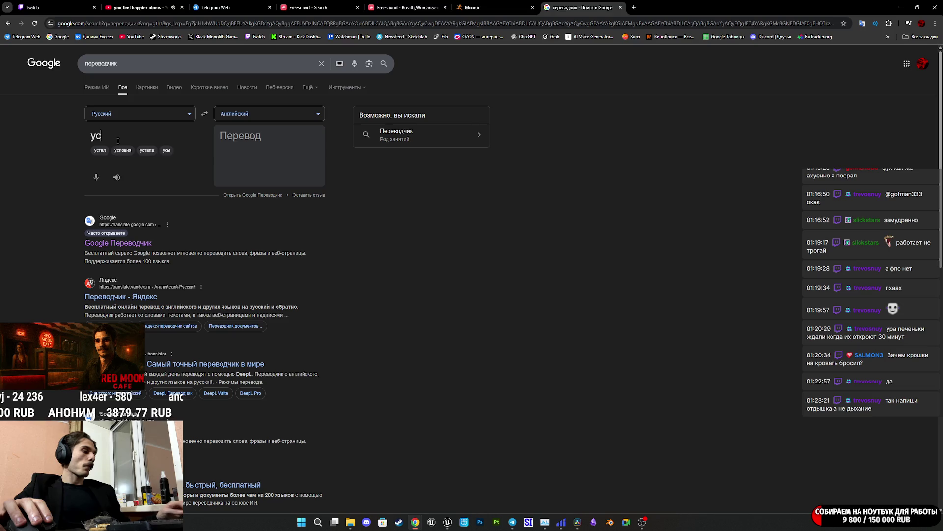
pyautogui.write('талость')
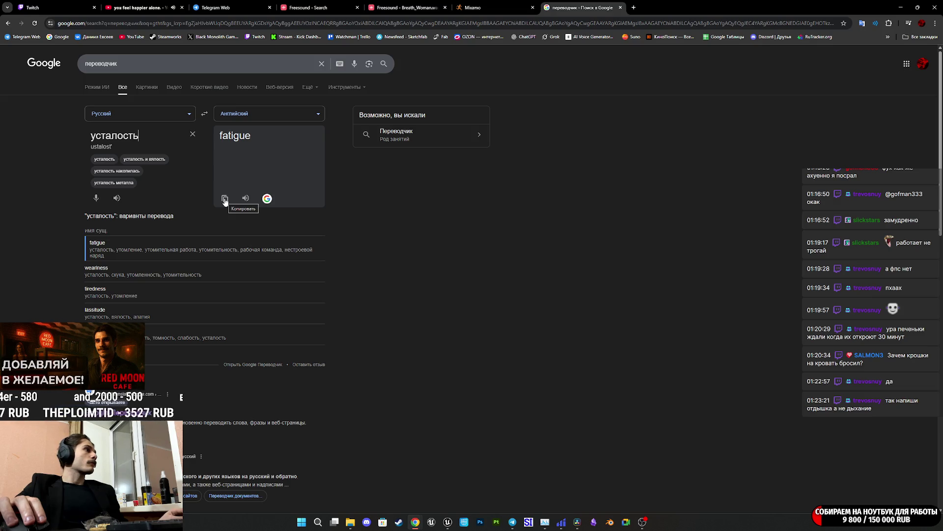
pyautogui.click(225, 200)
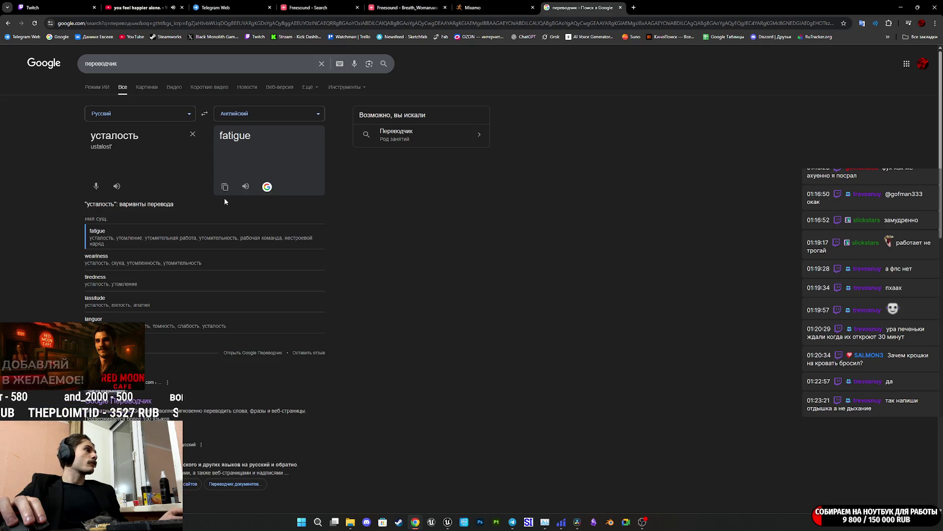
# Replace the Mixamo search query with the pasted word 'fatigue'
pyautogui.click(472, 8)
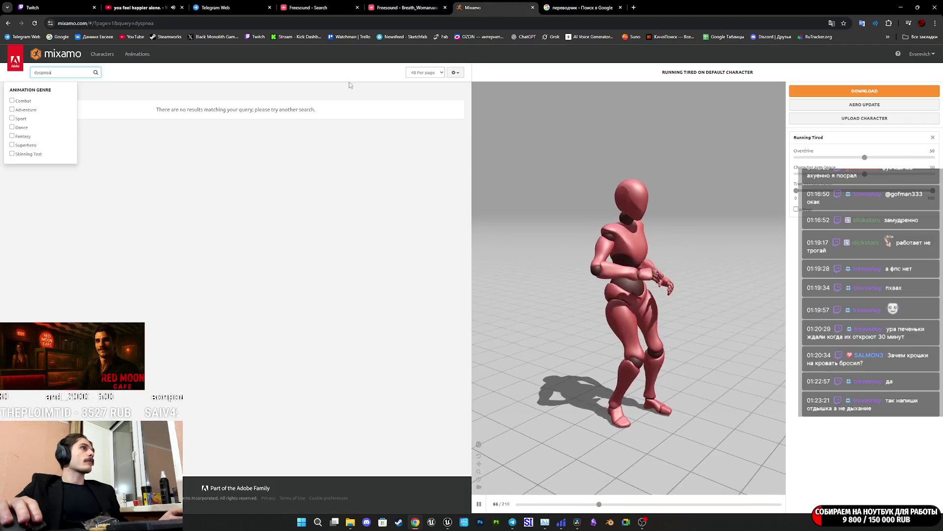
pyautogui.click(90, 72)
pyautogui.write('dyspnea')
pyautogui.click(567, 6)
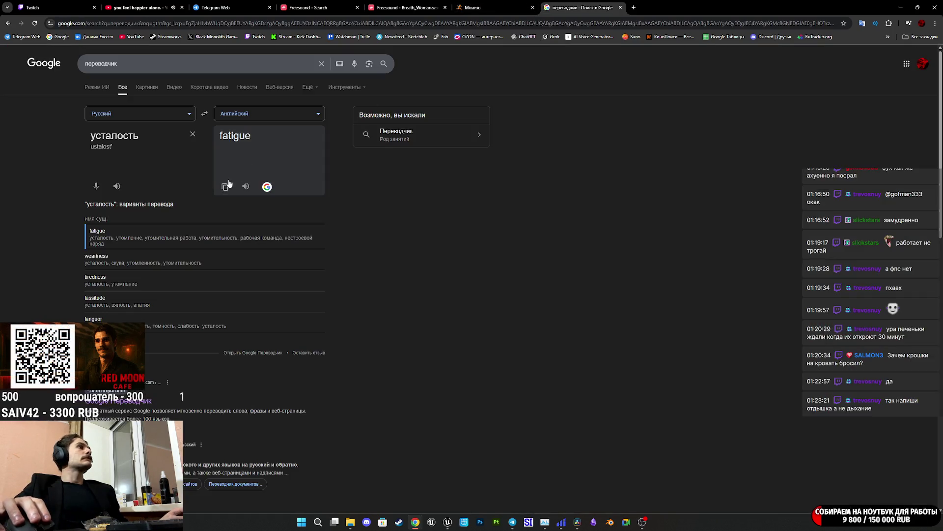
pyautogui.click(468, 7)
pyautogui.hotkey('ctrl', 'a')
pyautogui.write('fatigue')
# Clear the Mixamo search to bring back the full animation catalogue
pyautogui.click(59, 72)
pyautogui.hotkey('ctrl', 'a')
pyautogui.press('BackSpace')
pyautogui.press('Return')
pyautogui.write('eul')
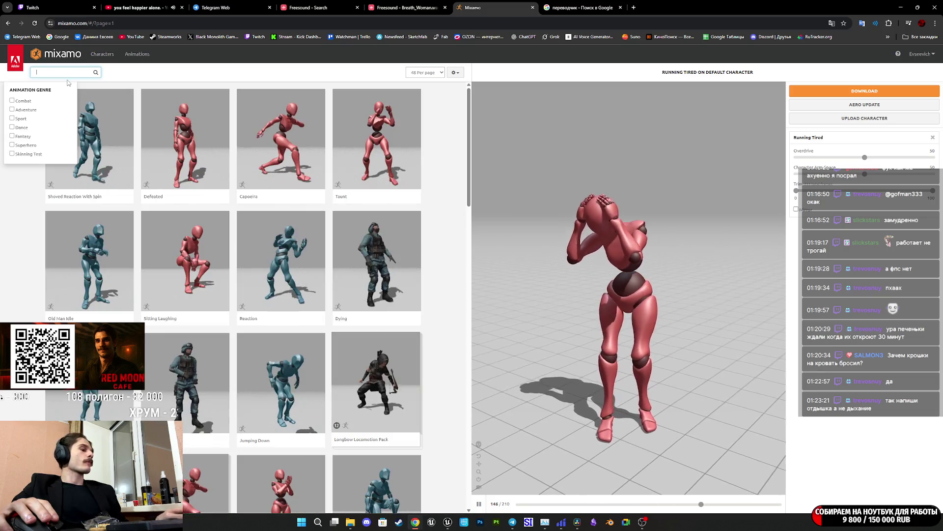
pyautogui.write('ув')
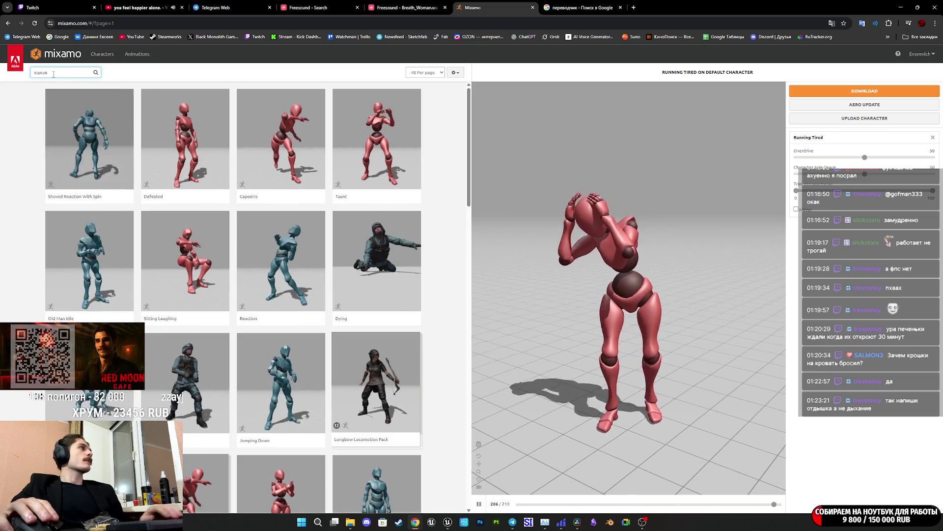
# Search Mixamo for 'tired' and preview Hit By Car on the default character
pyautogui.hotkey('ctrl', 'a')
pyautogui.write('tired')
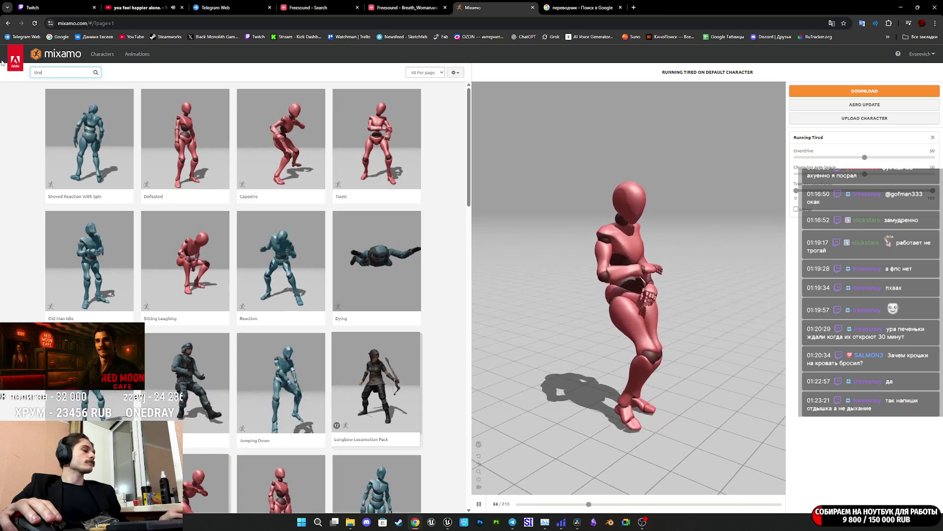
pyautogui.press('Return')
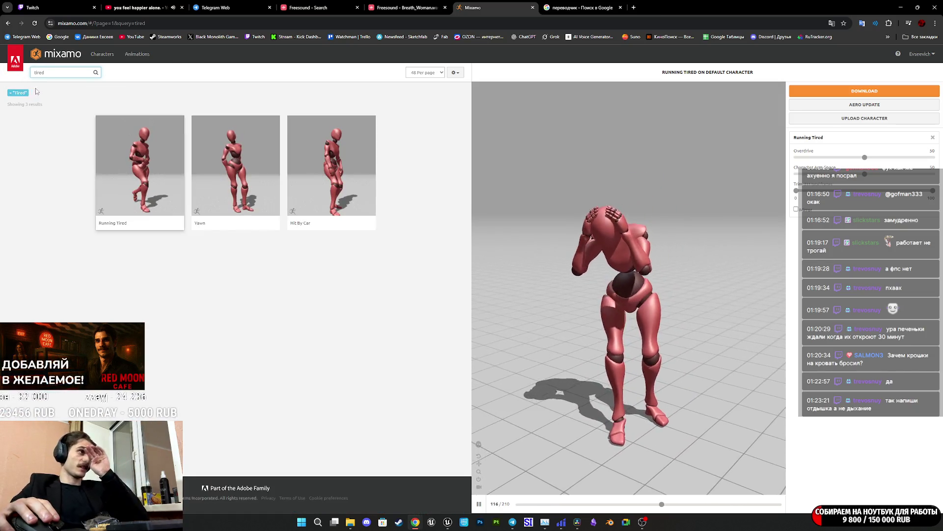
pyautogui.click(332, 183)
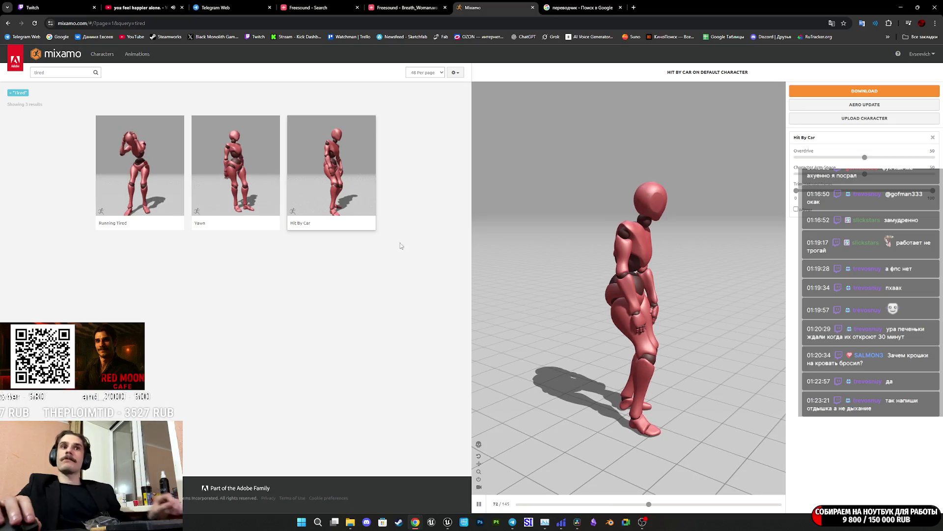
pyautogui.click(49, 73)
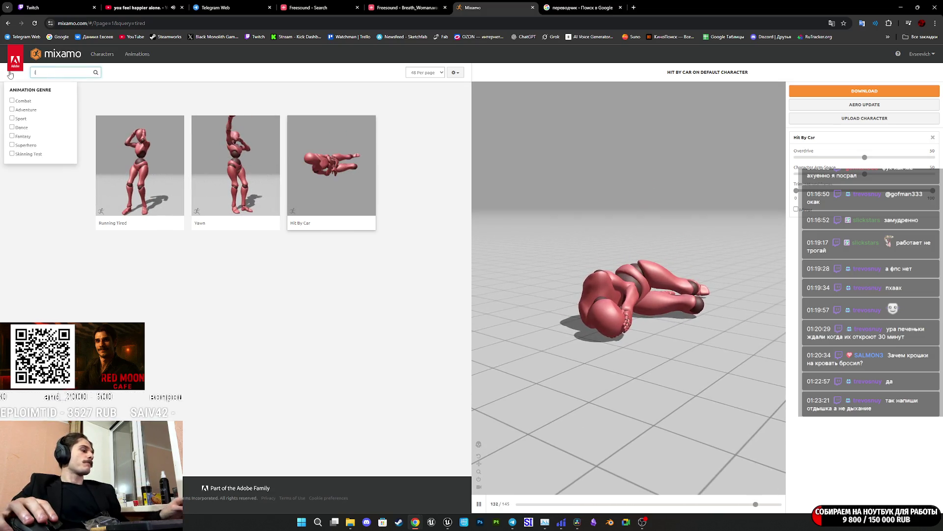
# Search 'idle', then 'idle woman', and settle on 'idle female'
pyautogui.write('idle')
pyautogui.press('Return')
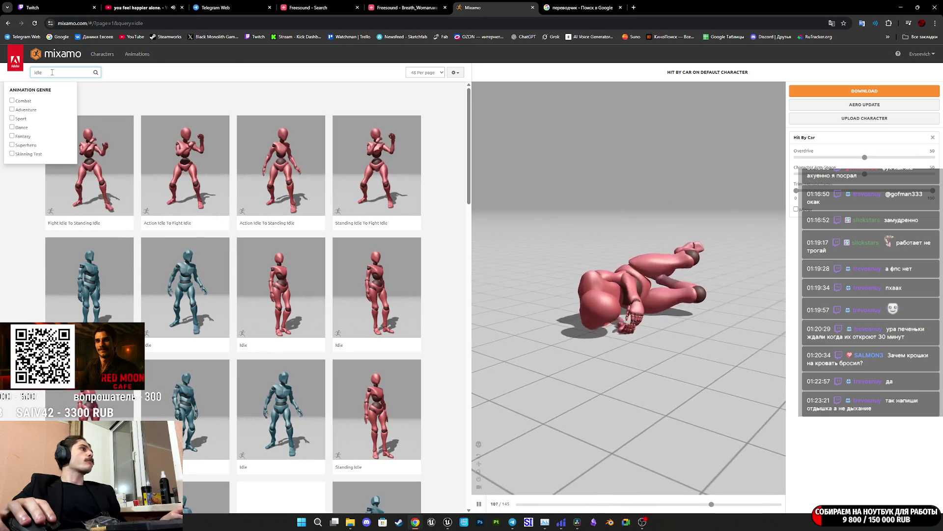
pyautogui.write(' w')
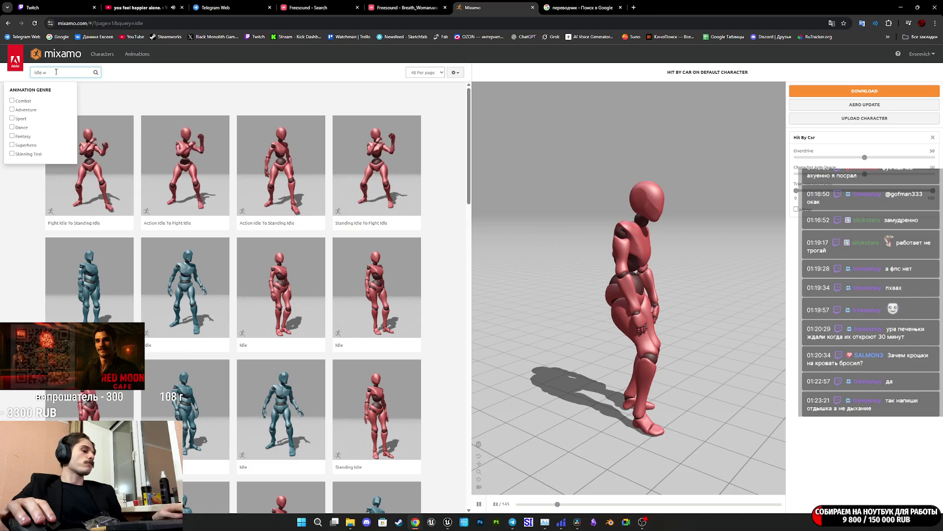
pyautogui.write('oman')
pyautogui.press('Return')
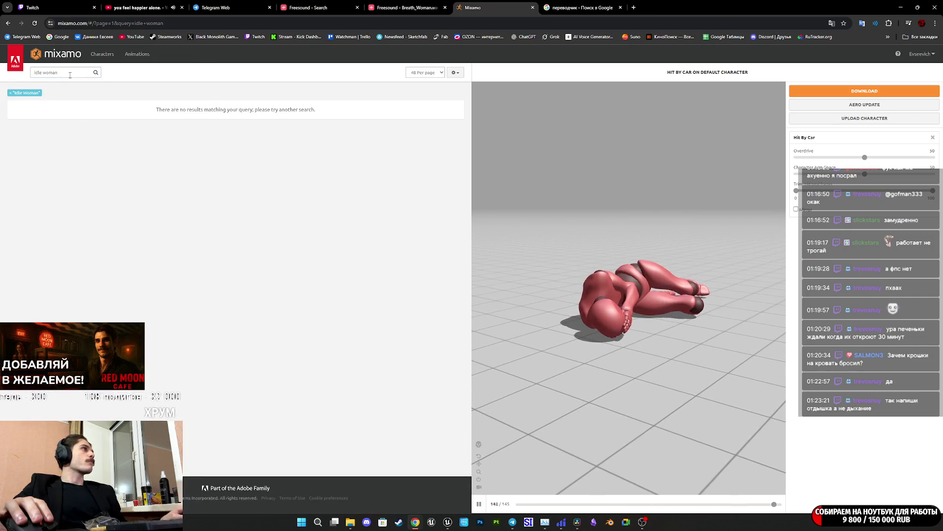
pyautogui.click(70, 75)
pyautogui.press('BackSpace')
pyautogui.press('BackSpace')
pyautogui.press('BackSpace')
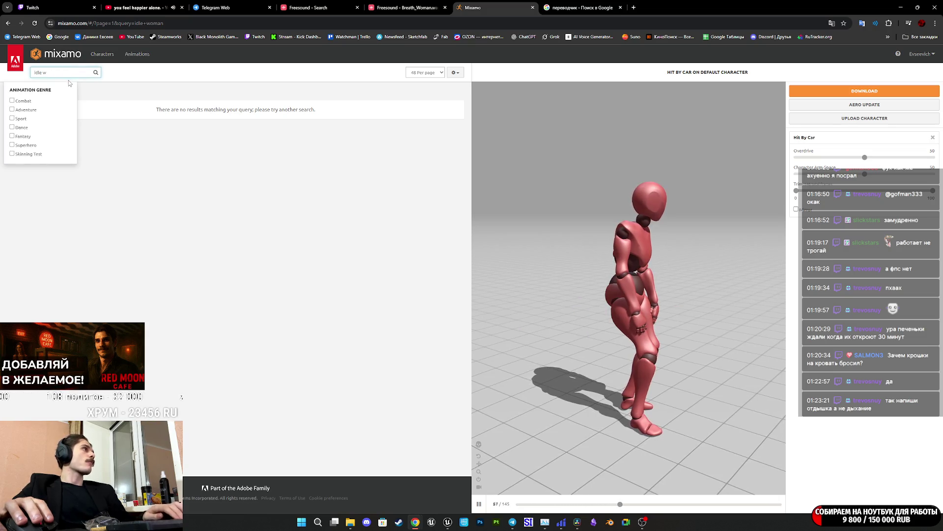
pyautogui.write('fema')
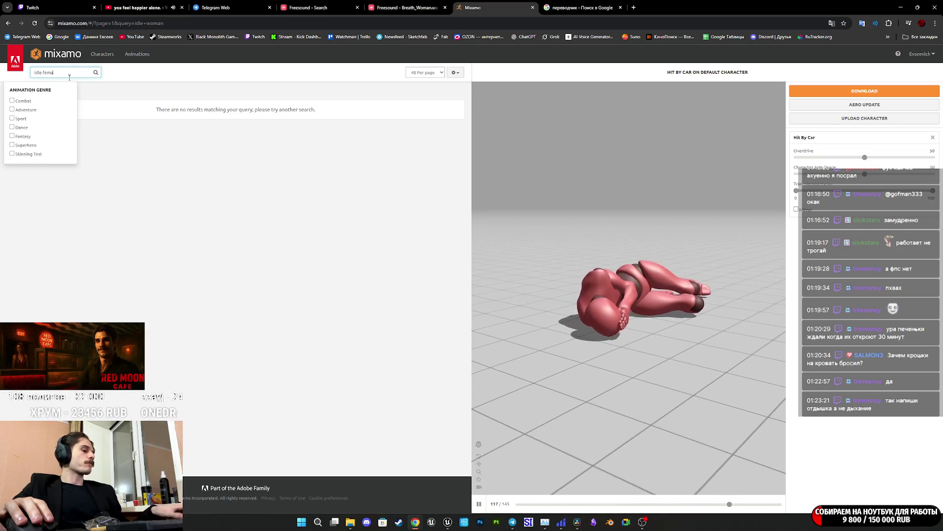
pyautogui.write('le')
pyautogui.press('Return')
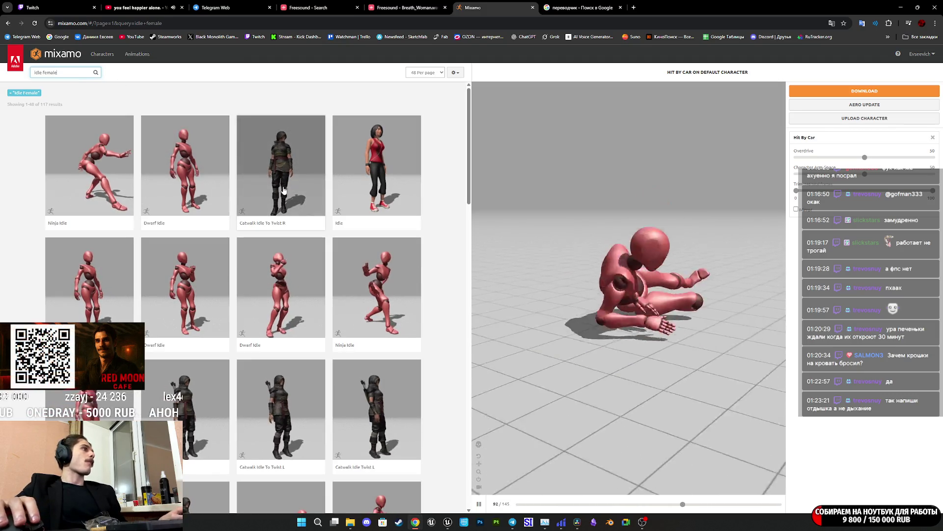
# Preview Dwarf Idle, the plain Idle and two more Dwarf Idle variants, orbiting for a side view
pyautogui.click(201, 178)
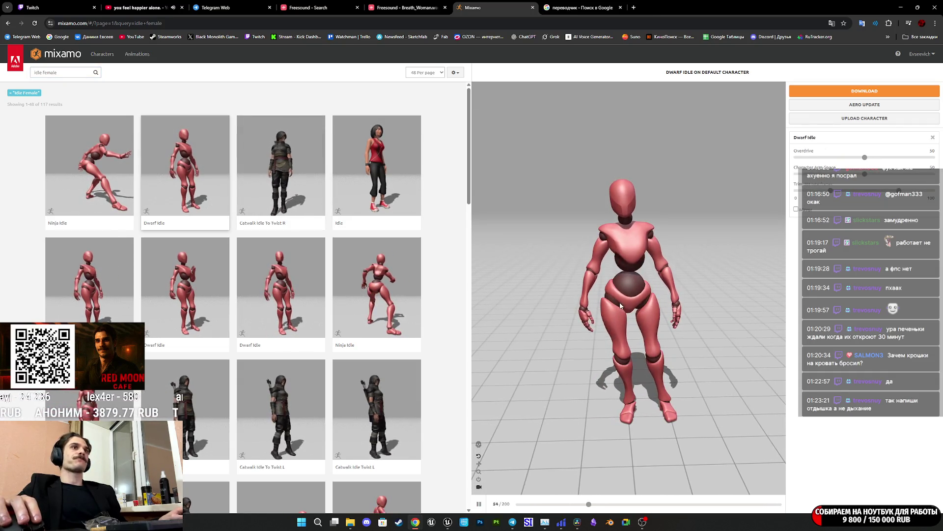
pyautogui.click(398, 186)
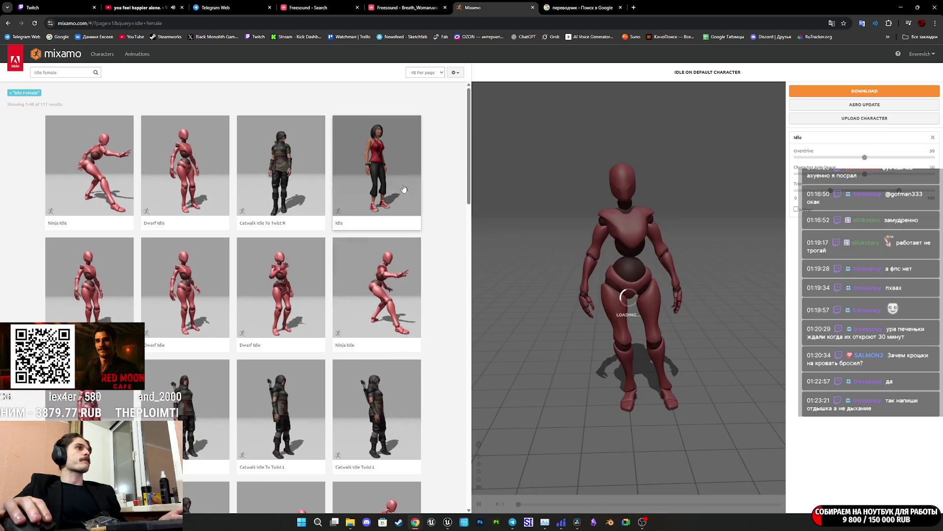
pyautogui.moveTo(626, 267)
pyautogui.mouseDown()
pyautogui.moveTo(671, 258)
pyautogui.moveTo(715, 266)
pyautogui.moveTo(622, 270)
pyautogui.mouseUp()
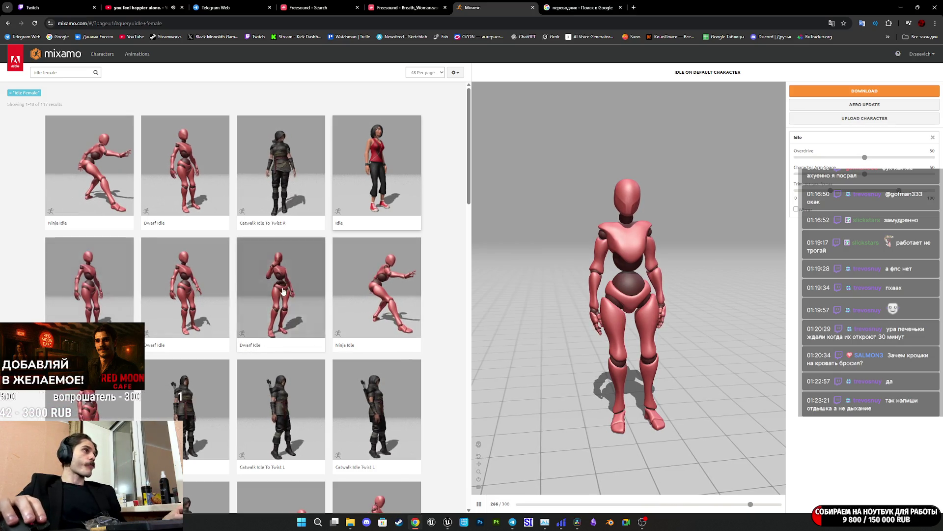
pyautogui.click(191, 285)
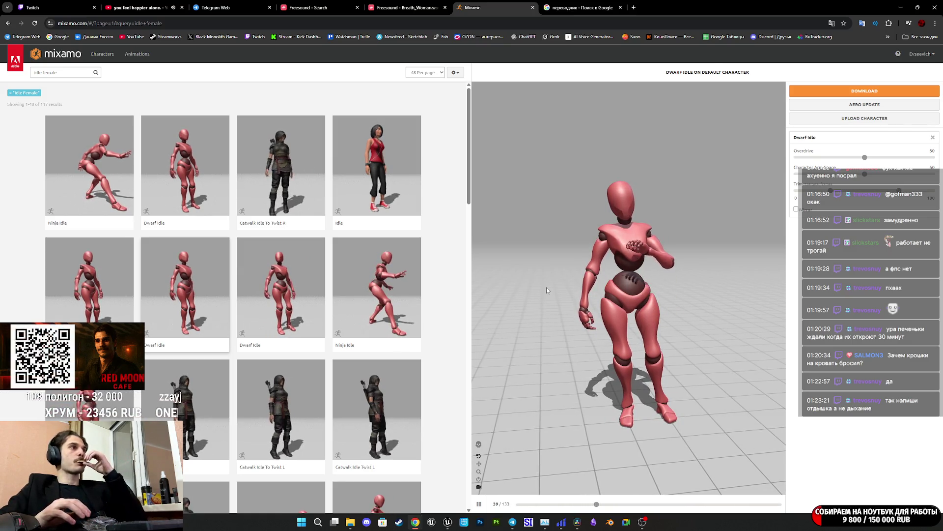
pyautogui.click(274, 308)
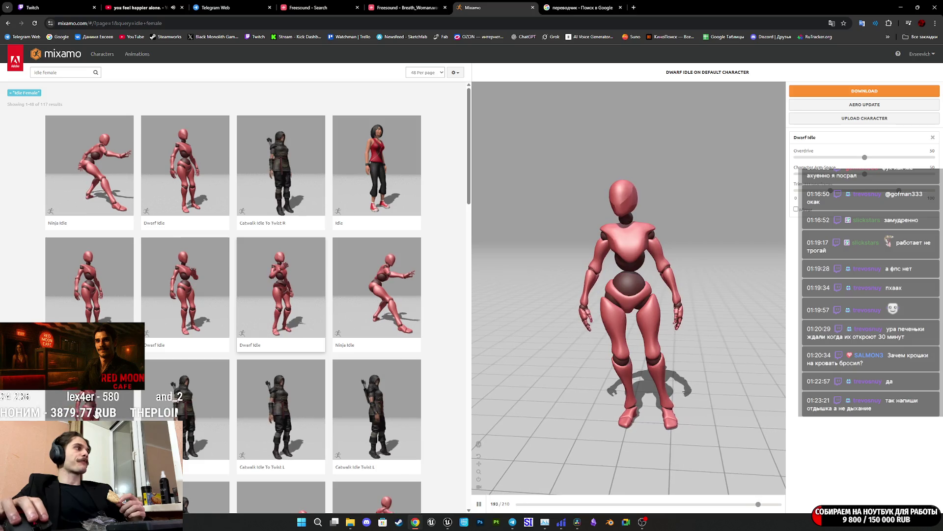
# Preview Orc Idle from the side, then Catwalk Idle from the front
pyautogui.click(90, 339)
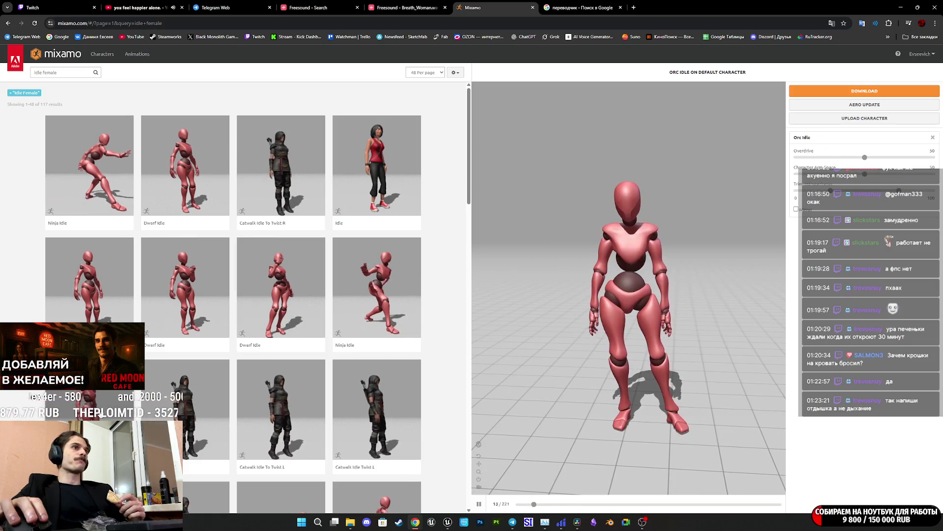
pyautogui.moveTo(541, 373); pyautogui.dragTo(680, 364)
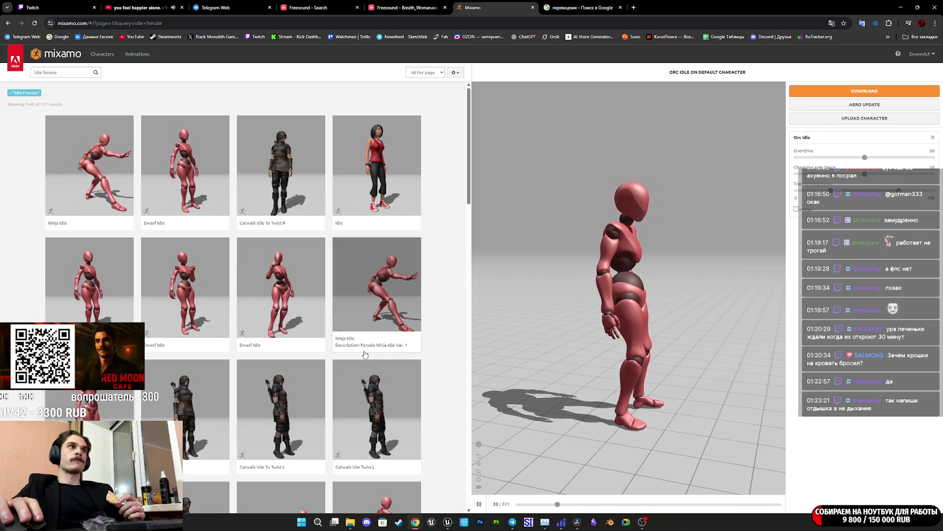
pyautogui.scroll(-2, 320, 330)
pyautogui.scroll(-1, 320, 330)
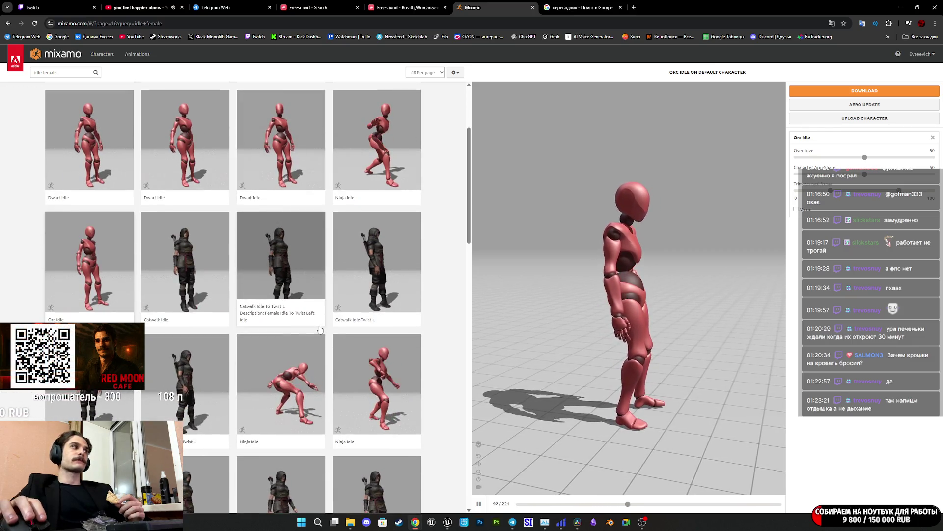
pyautogui.click(184, 260)
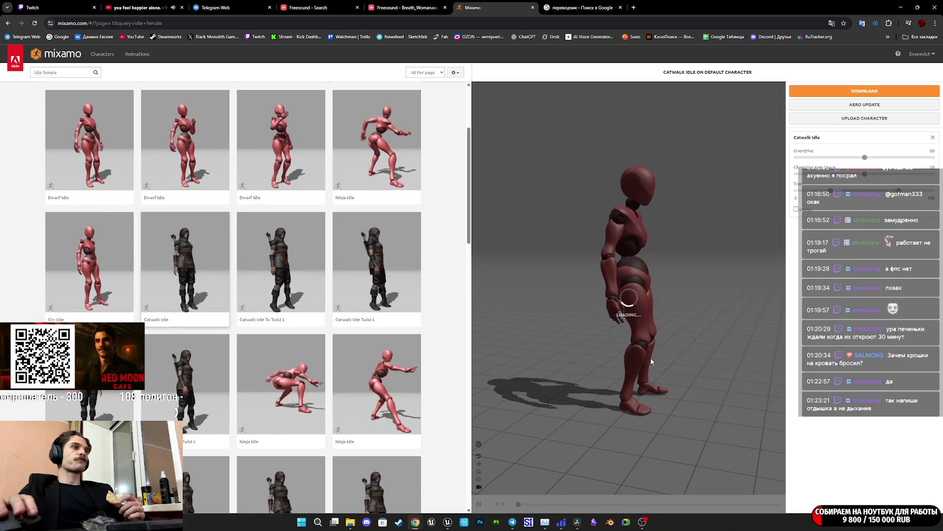
pyautogui.moveTo(678, 342); pyautogui.dragTo(578, 338)
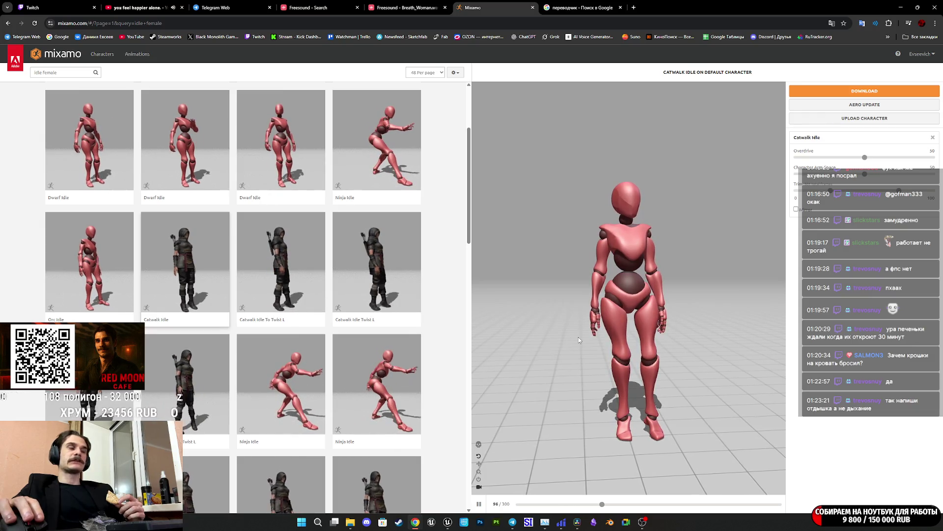
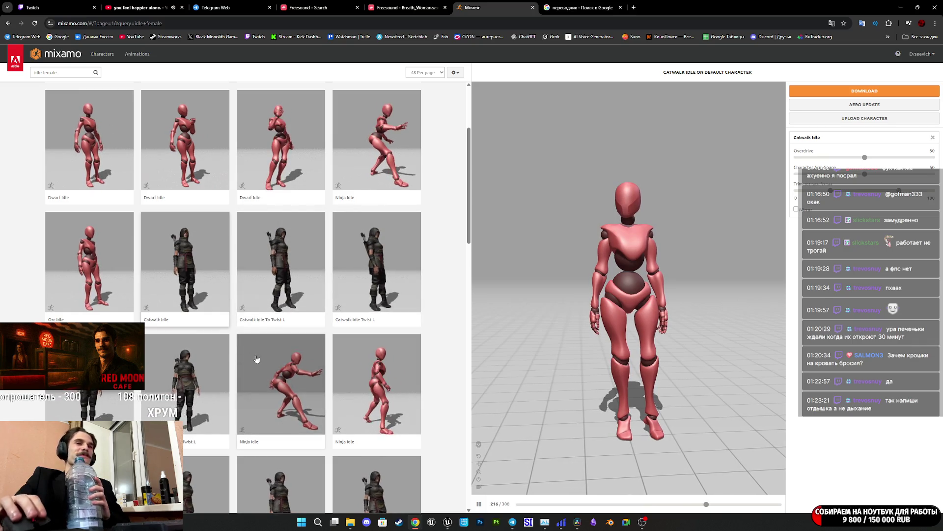
# Preview Great Sword Pack, Idle, then Standing Idle from the 'idle female' results
pyautogui.scroll(-3, 269, 355)
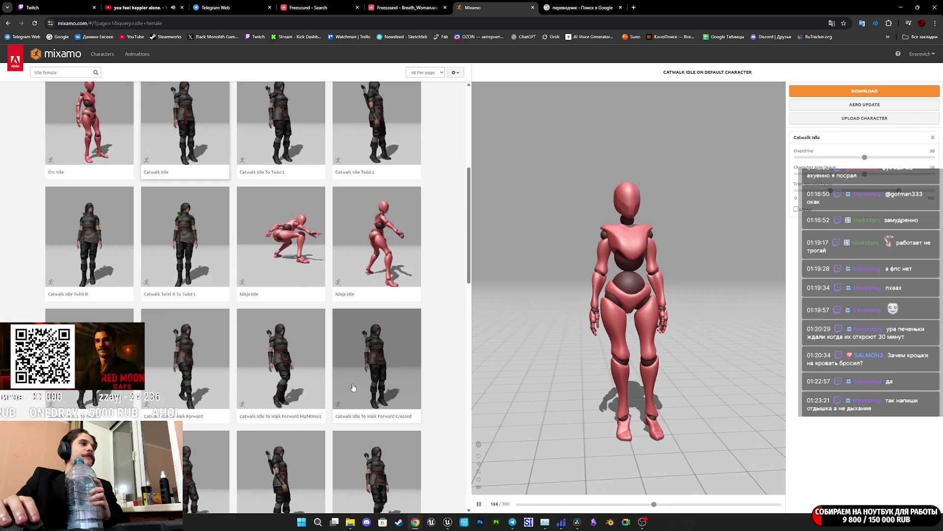
pyautogui.scroll(-4, 345, 385)
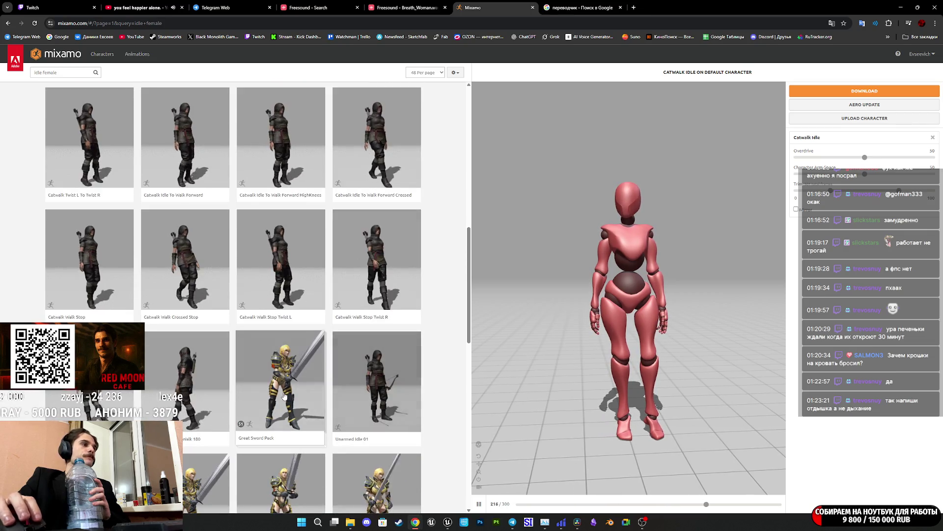
pyautogui.click(284, 396)
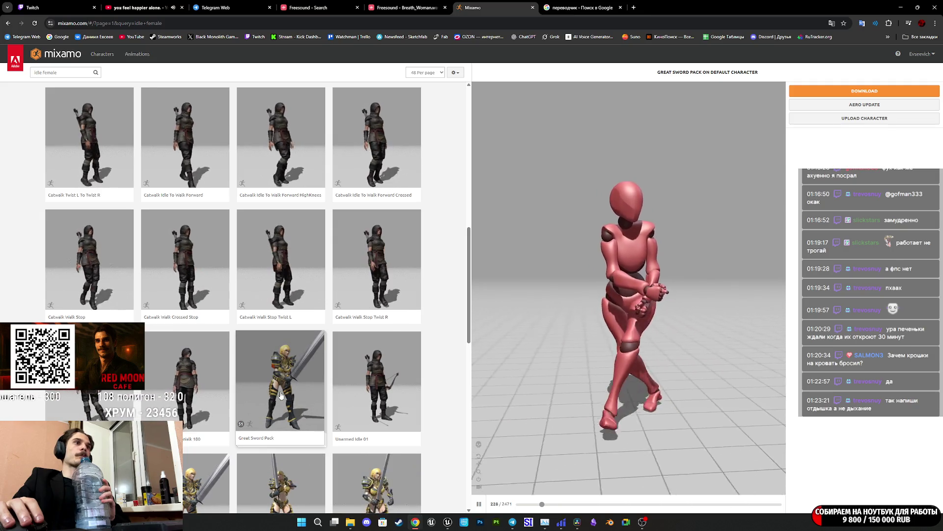
pyautogui.scroll(-5, 112, 390)
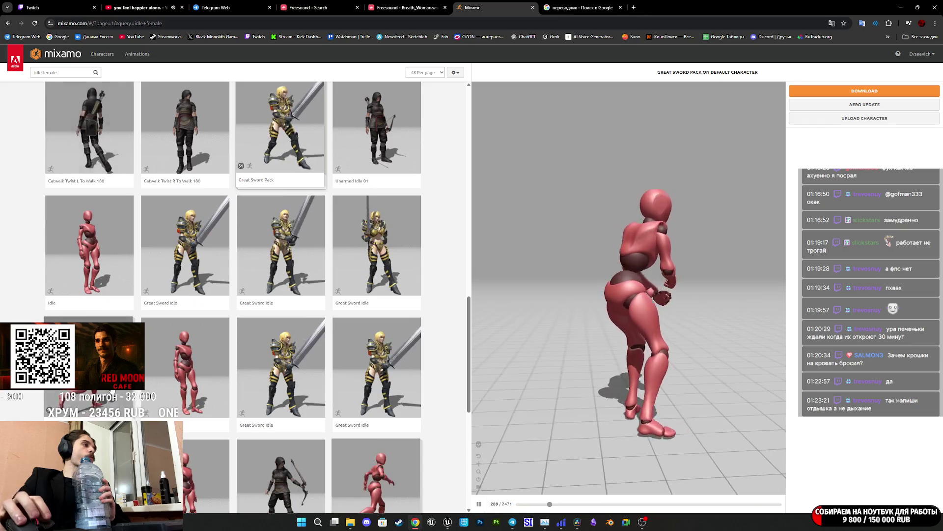
pyautogui.click(94, 254)
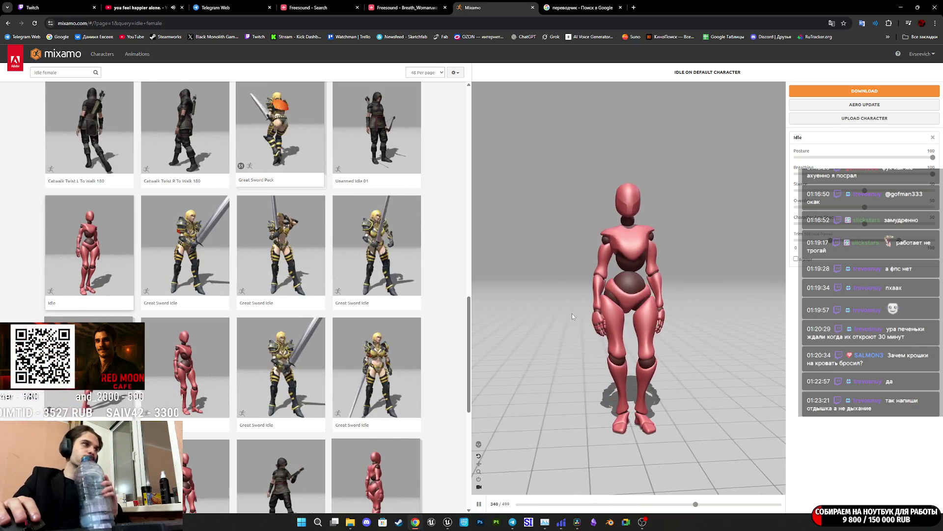
pyautogui.scroll(-5, 187, 248)
pyautogui.click(187, 248)
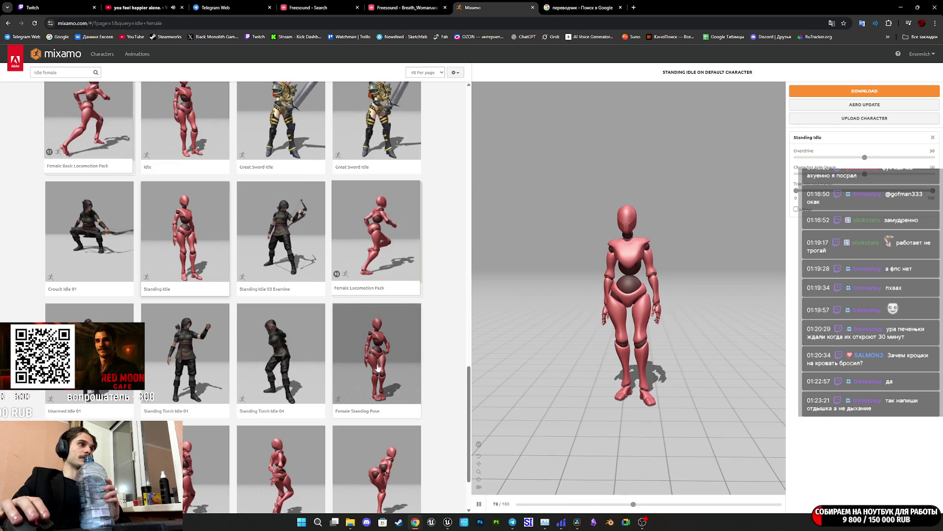
pyautogui.scroll(-3, 378, 369)
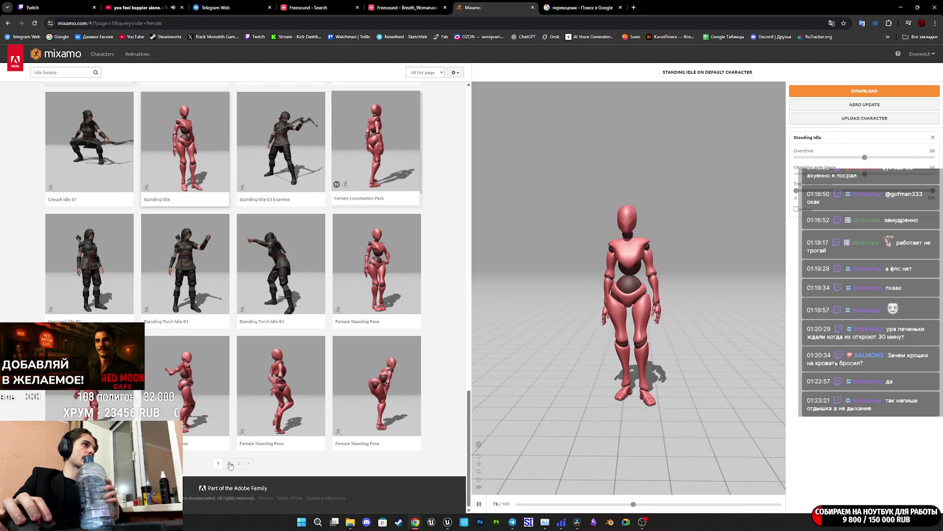
# Preview Female Locomotion Pack and Female Standing Pose, then Texting from results page 2
pyautogui.click(381, 179)
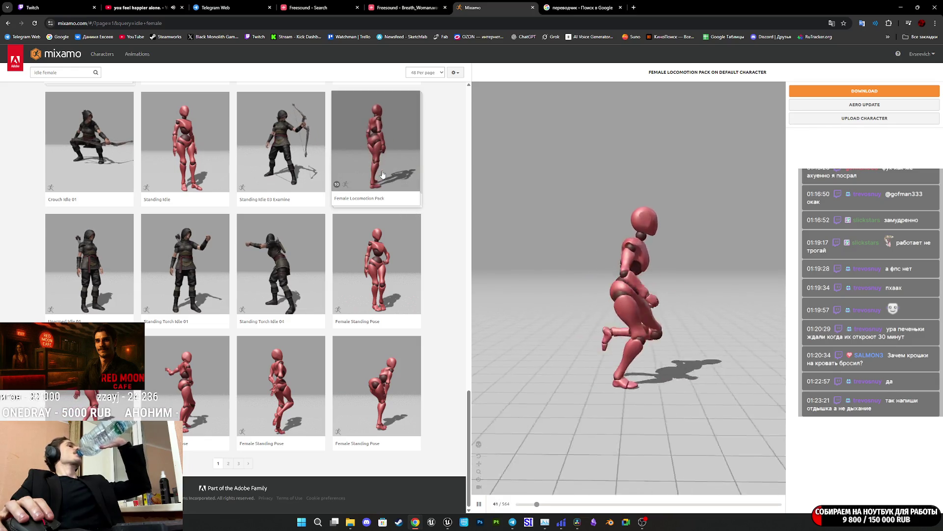
pyautogui.moveTo(550, 300)
pyautogui.mouseDown()
pyautogui.moveTo(606, 302)
pyautogui.moveTo(589, 299)
pyautogui.mouseUp()
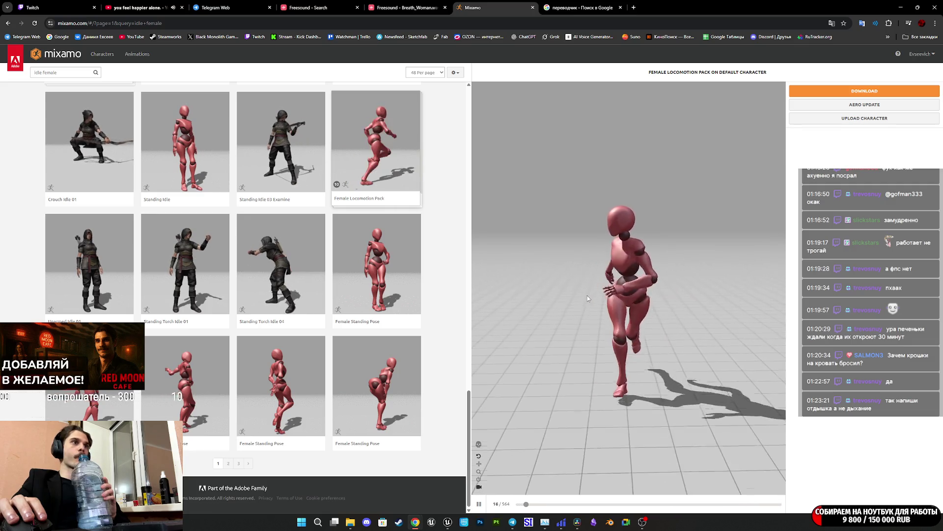
pyautogui.moveTo(448, 521)
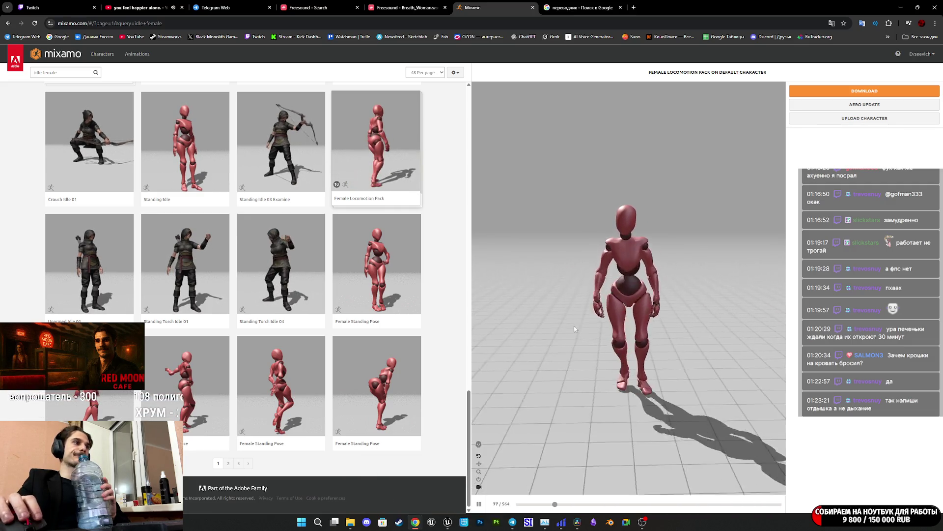
pyautogui.click(364, 395)
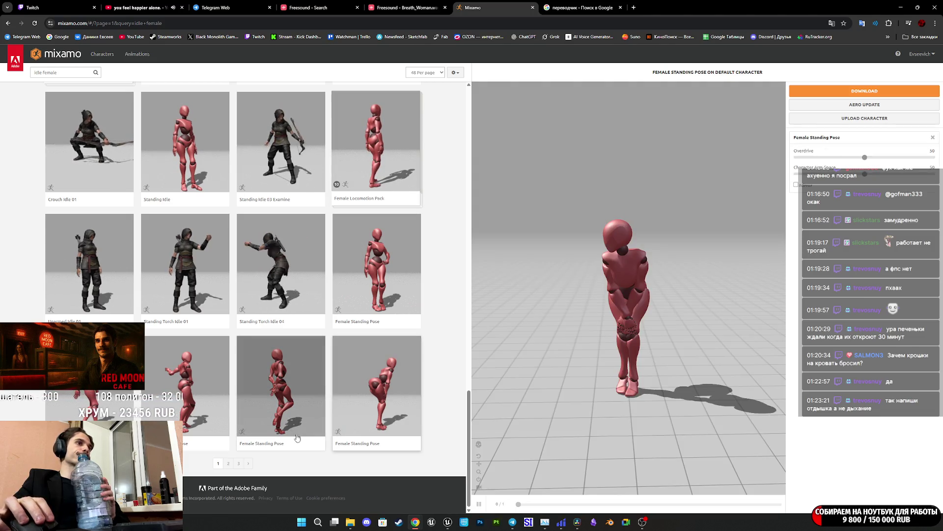
pyautogui.click(229, 463)
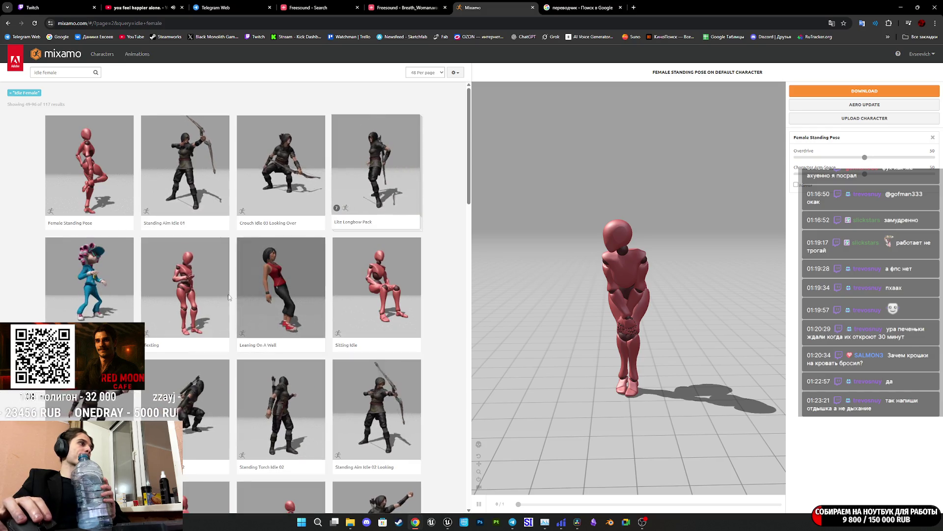
pyautogui.click(185, 295)
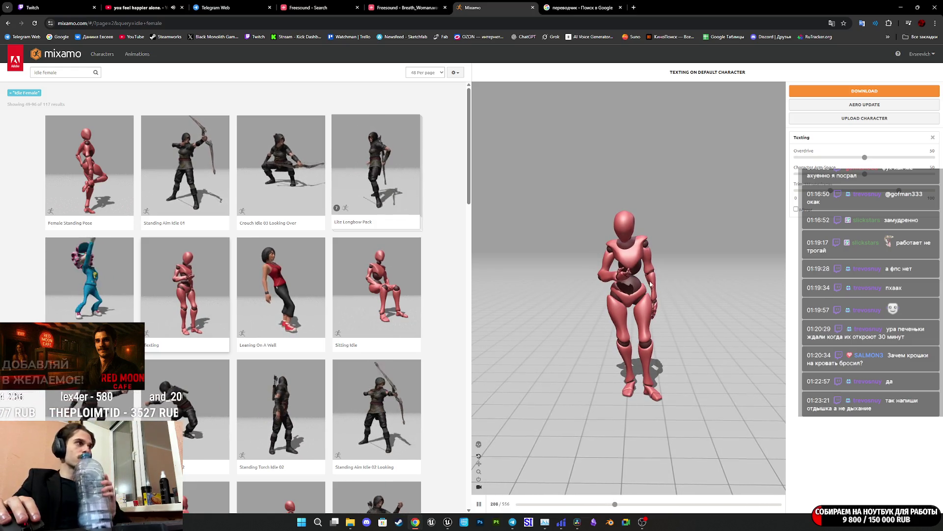
# Preview the Leaning On A Wall animation and scroll further down the results
pyautogui.click(278, 305)
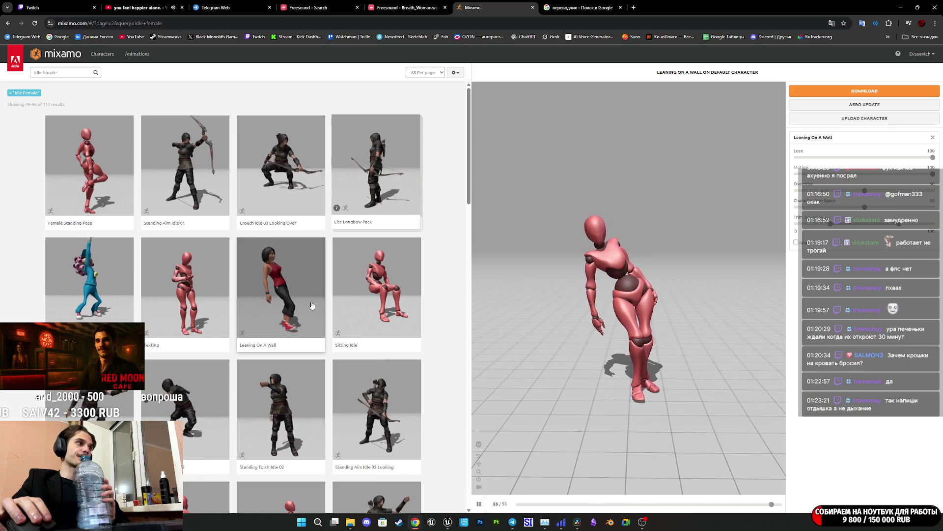
pyautogui.scroll(-2, 311, 305)
pyautogui.scroll(-3, 311, 306)
pyautogui.scroll(-3, 311, 306)
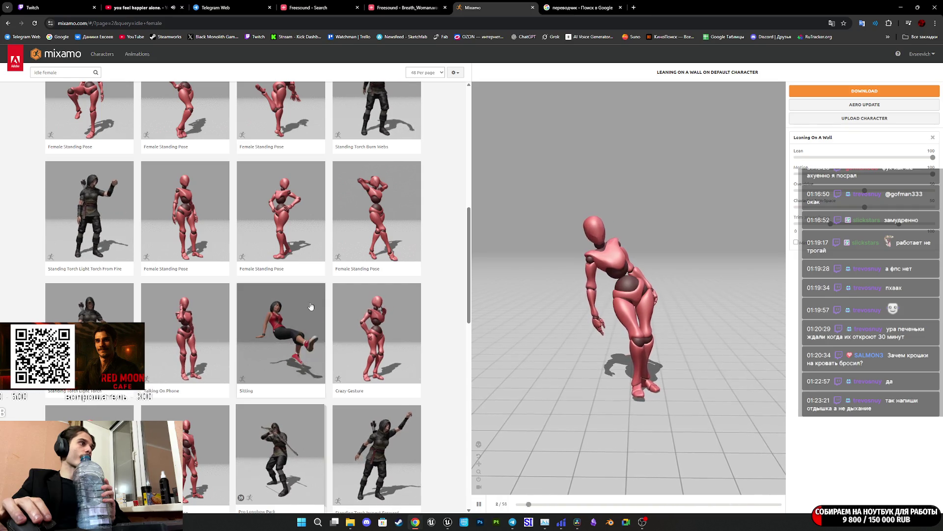
pyautogui.scroll(-3, 311, 306)
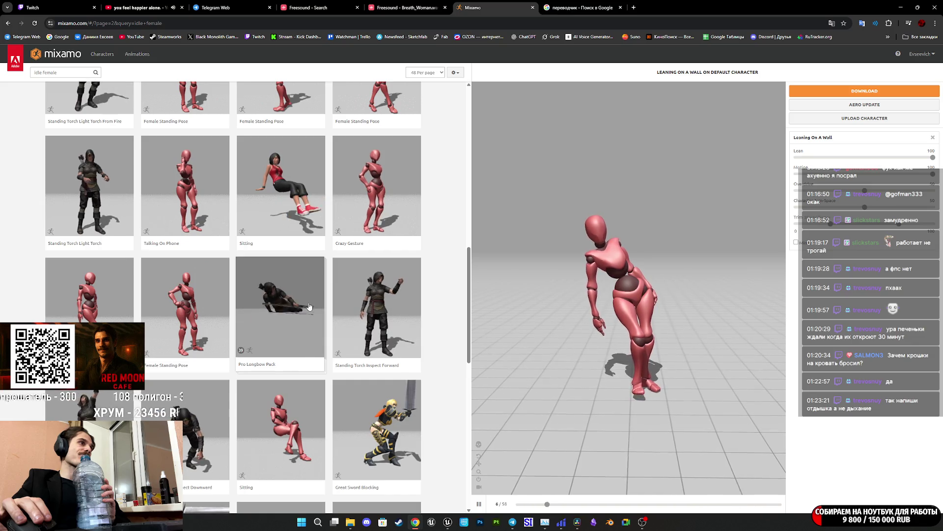
pyautogui.scroll(-2, 309, 306)
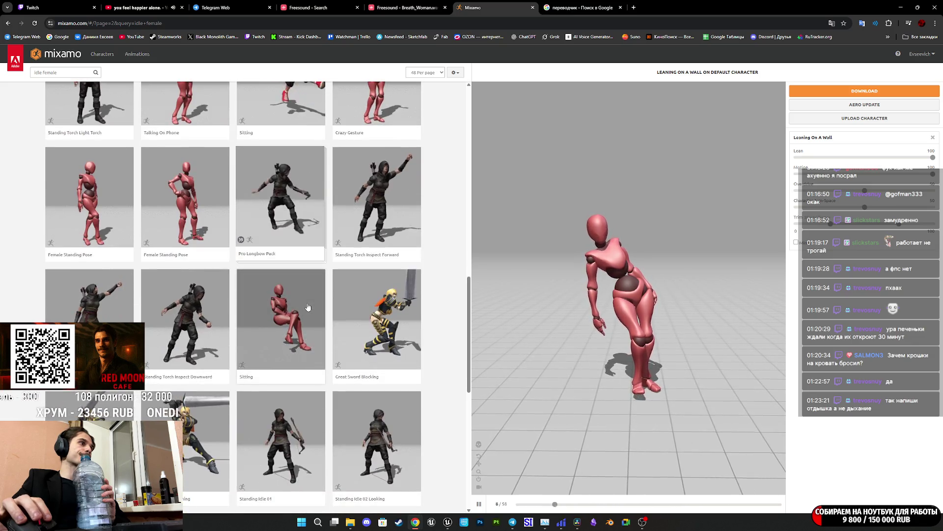
pyautogui.scroll(-3, 308, 307)
# Preview the Sitting animation from an elevated side angle, then open a new browser tab
pyautogui.click(286, 184)
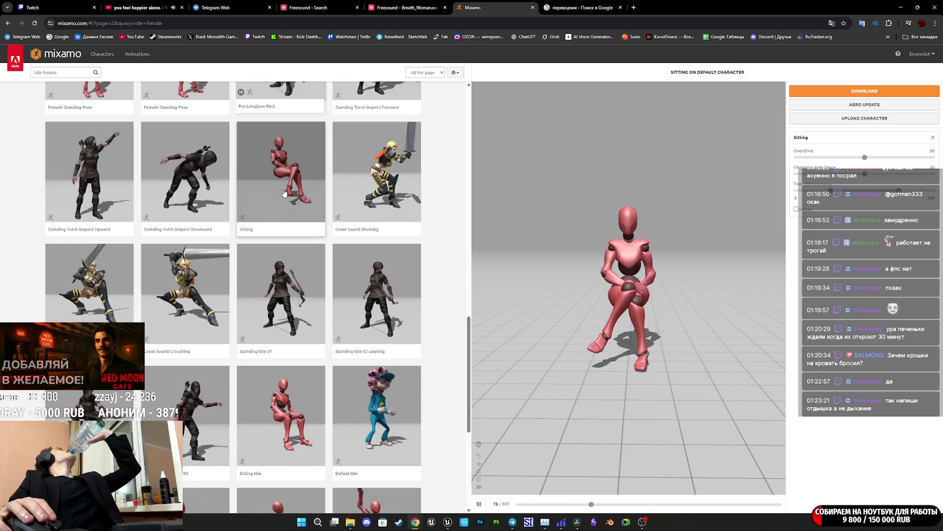
pyautogui.moveTo(708, 281)
pyautogui.mouseDown()
pyautogui.moveTo(627, 338)
pyautogui.moveTo(641, 326)
pyautogui.mouseUp()
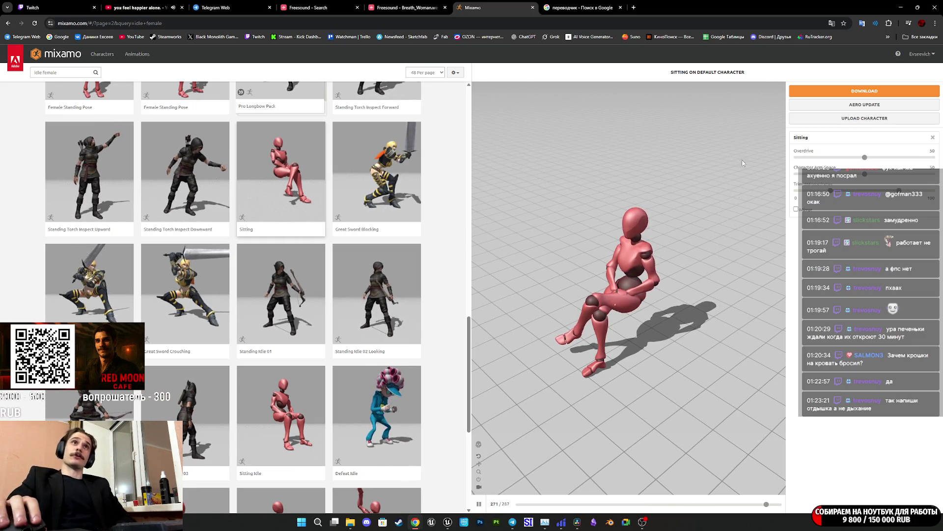
pyautogui.click(635, 9)
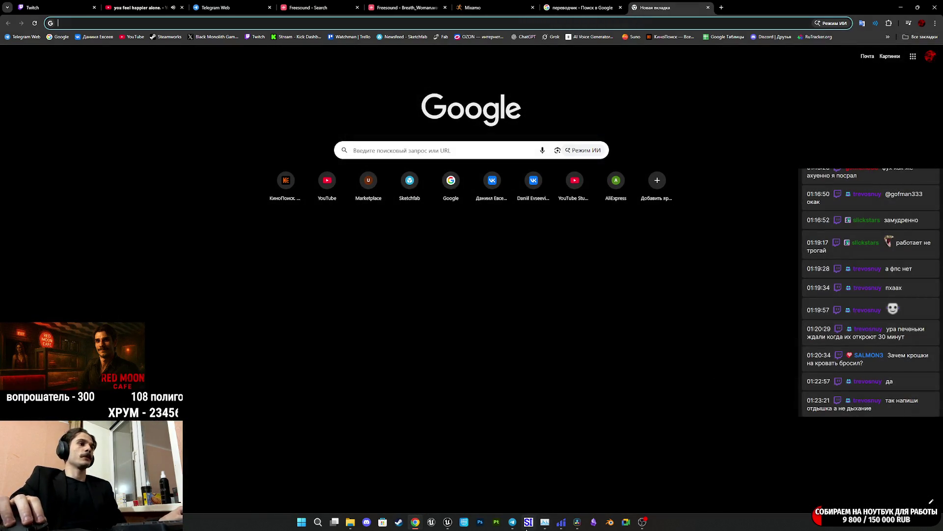
# Launch Cascadeur, show the Twitch stream manager, close the expired-trial window, and minimise Chrome
pyautogui.click(469, 524)
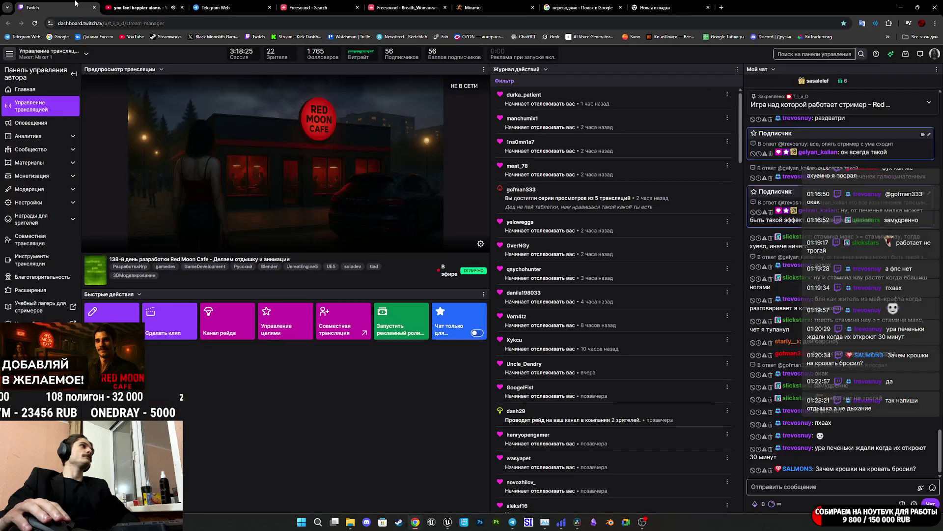
pyautogui.click(83, 7)
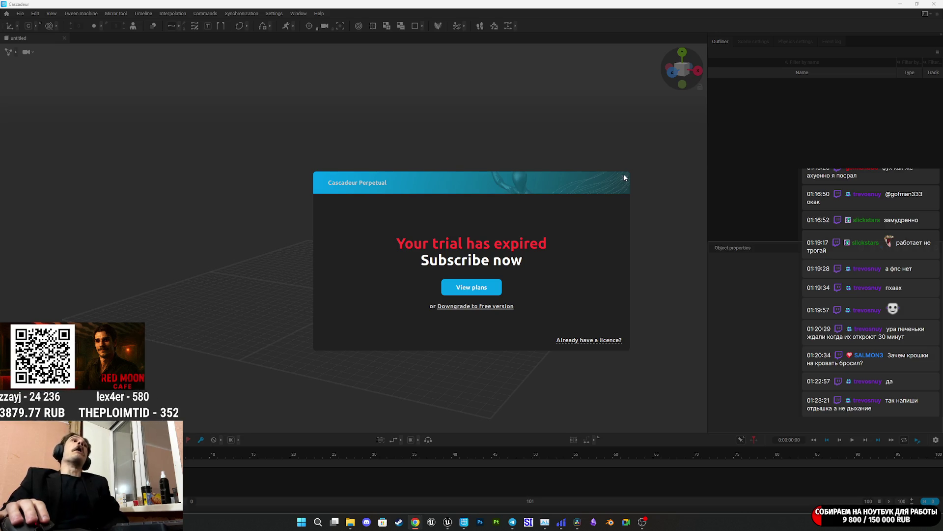
pyautogui.click(939, 4)
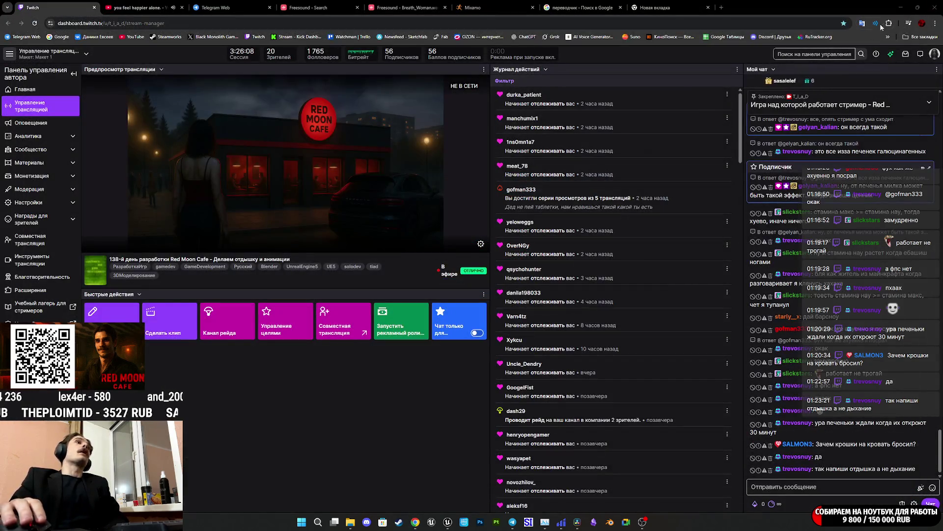
pyautogui.click(903, 6)
pyautogui.click(904, 6)
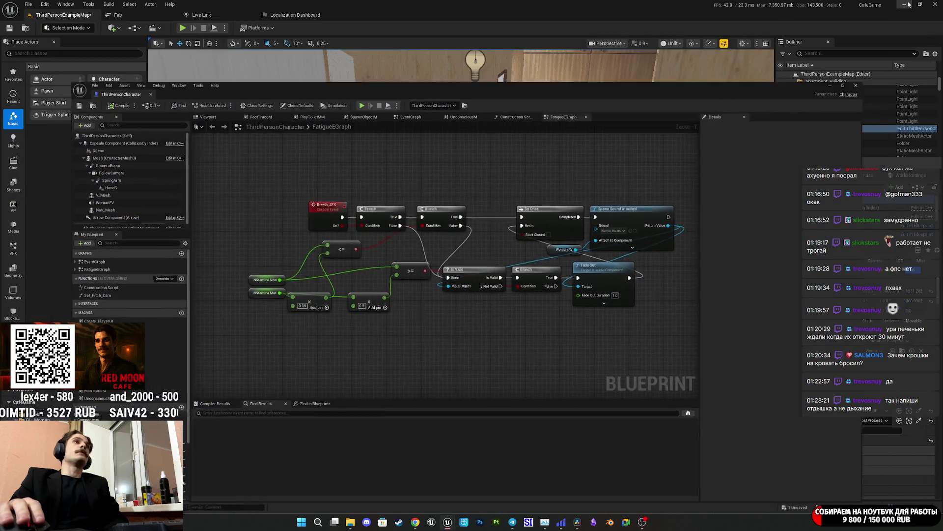
# Clear the remaining windows, launch Cascadeur from the desktop shortcut, and stop WomanP playback
pyautogui.click(904, 6)
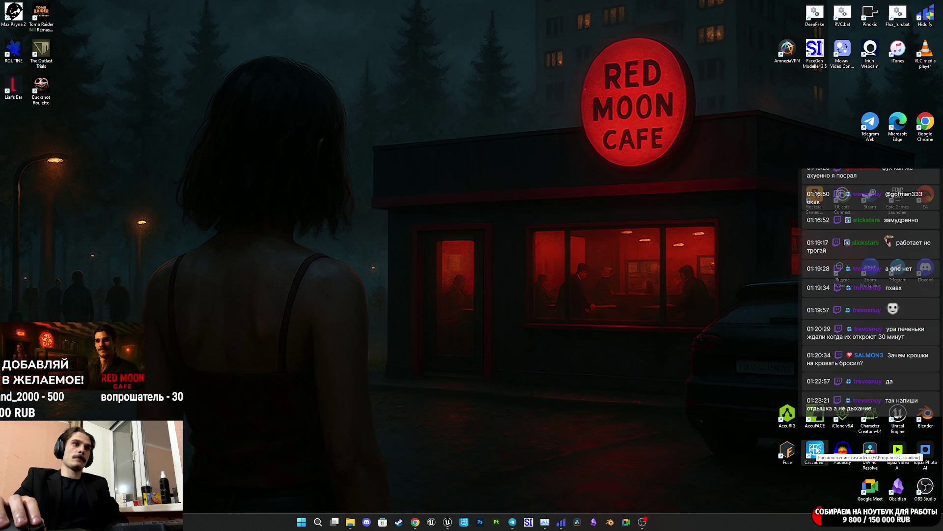
pyautogui.doubleClick(816, 449)
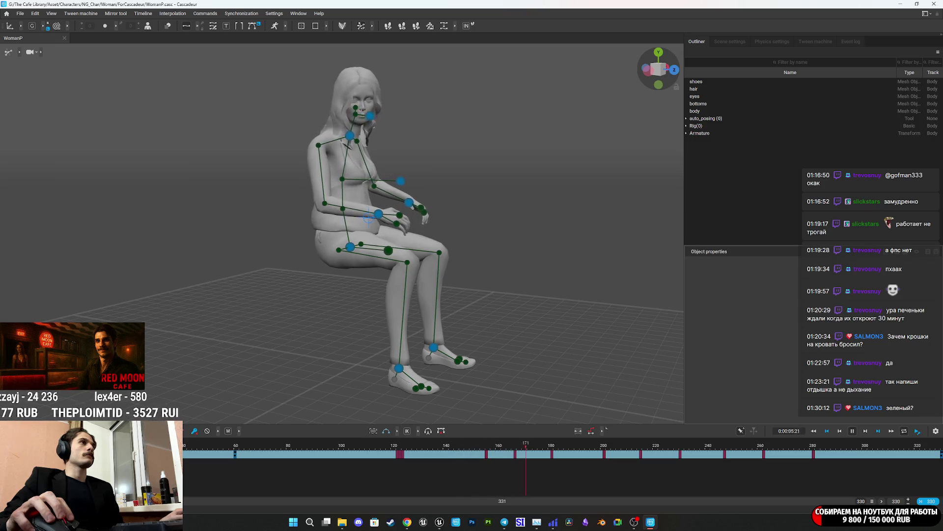
pyautogui.press('space')
# Run Help > Sync License and dismiss the License Info Updated notice
pyautogui.click(319, 13)
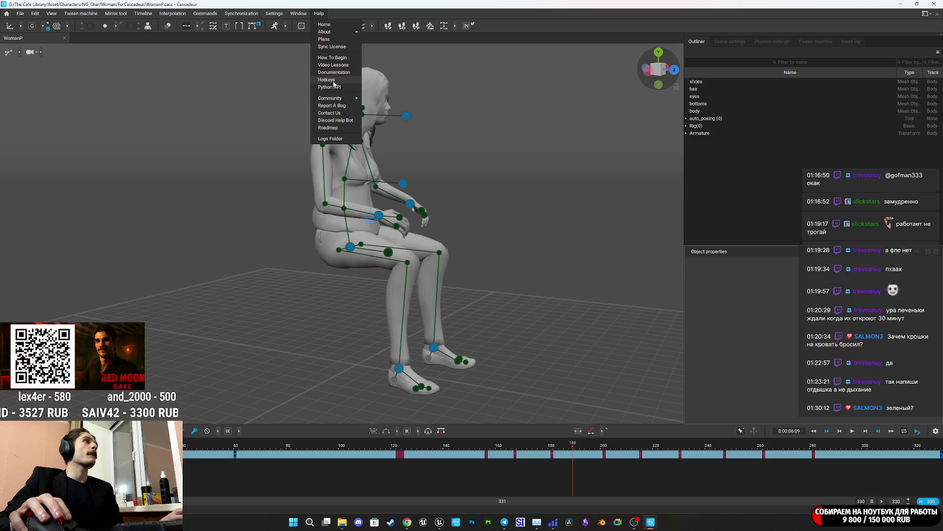
pyautogui.click(341, 48)
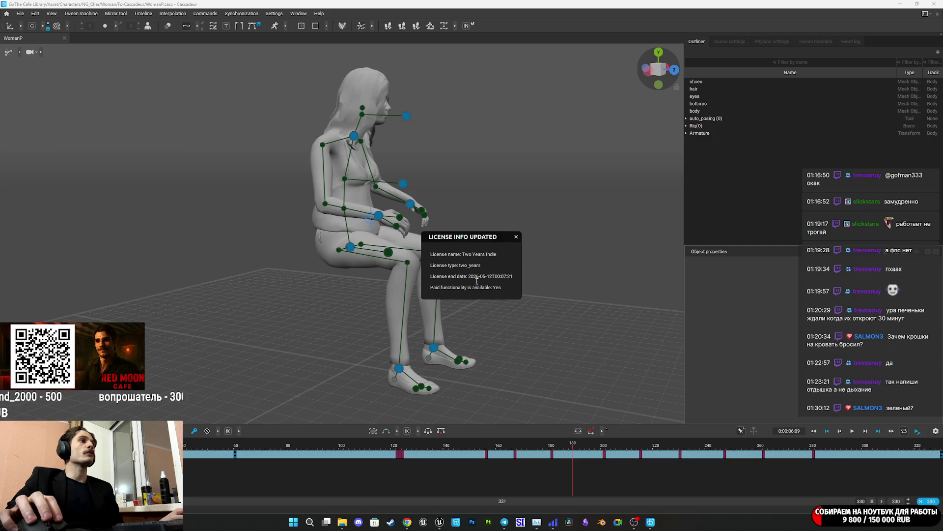
pyautogui.click(516, 237)
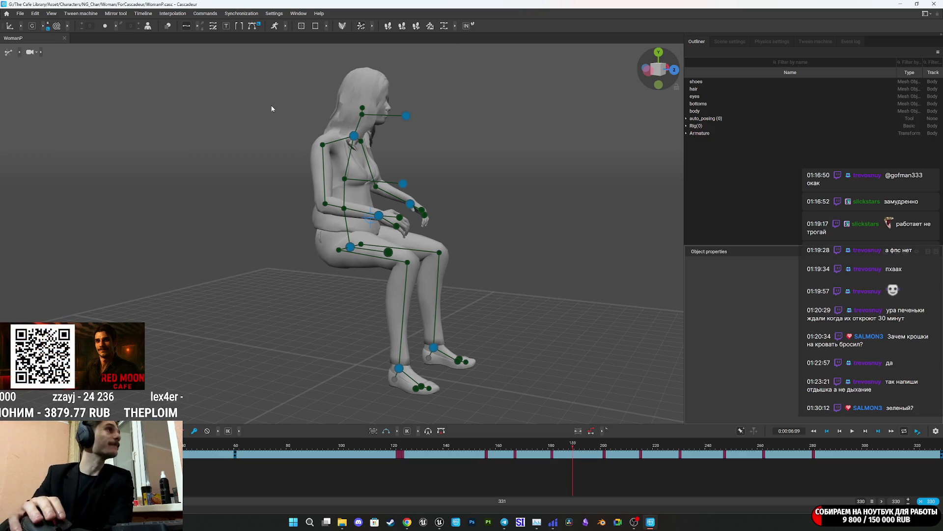
# Browse the Help, Tween Machine and other menus in the menu bar
pyautogui.click(320, 13)
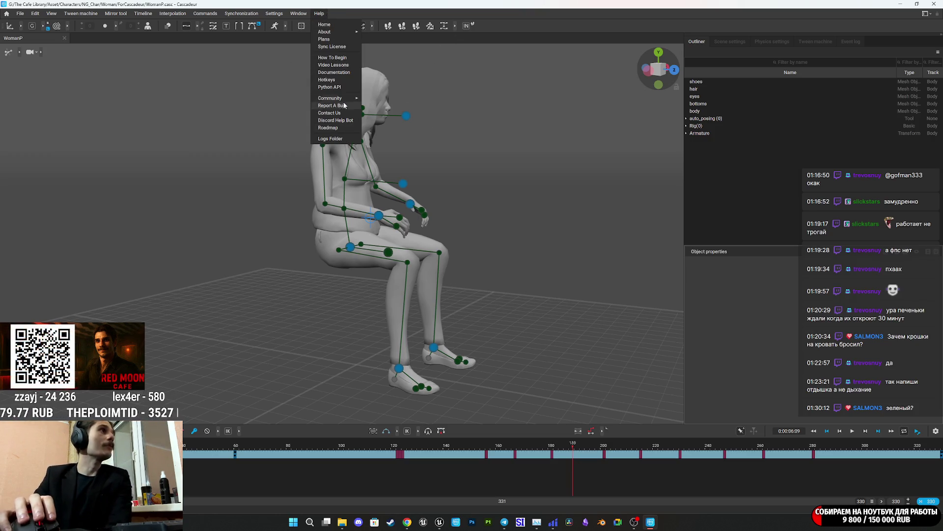
pyautogui.moveTo(341, 101)
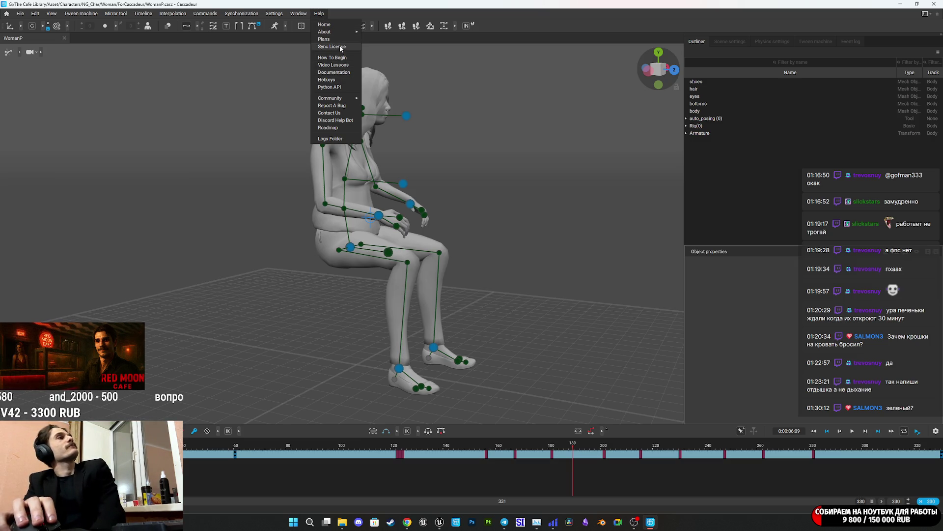
pyautogui.moveTo(337, 32)
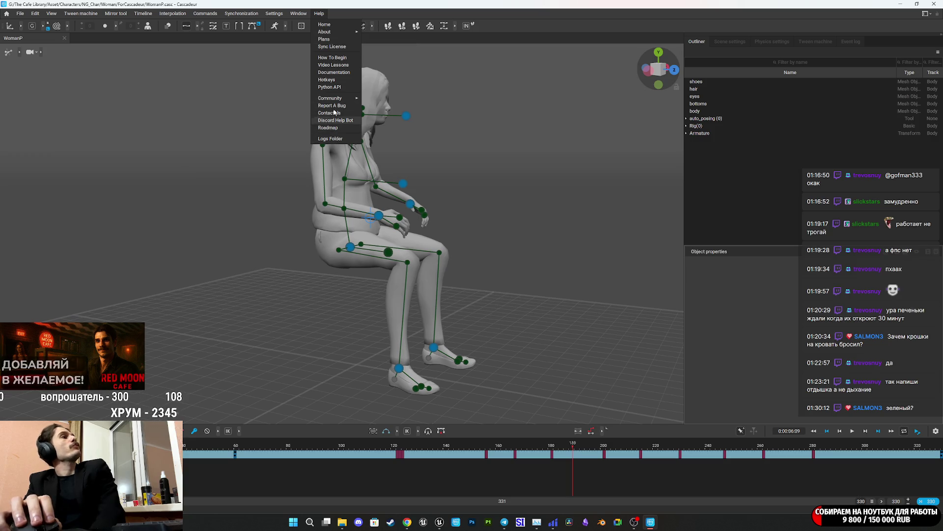
pyautogui.moveTo(295, 15)
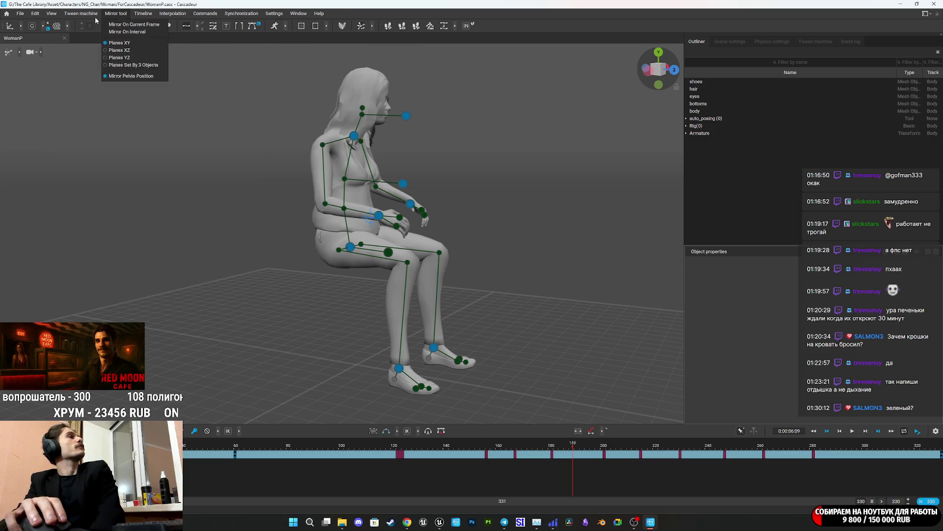
pyautogui.moveTo(19, 14)
pyautogui.click(19, 13)
pyautogui.click(18, 13)
pyautogui.click(78, 15)
pyautogui.click(240, 14)
pyautogui.moveTo(319, 14)
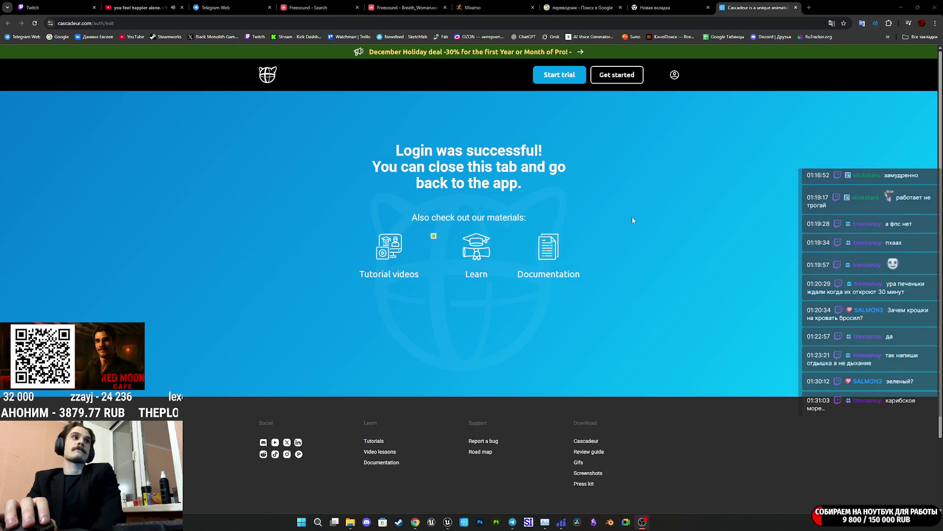
# Go from the login-success page to the Cascadeur sign-in page
pyautogui.click(675, 74)
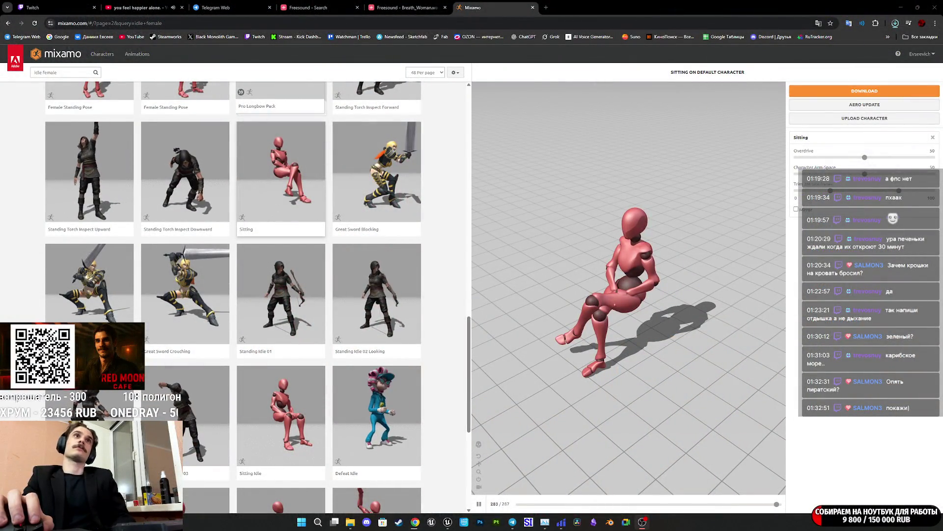
# Run the downloaded Cascadeur_2025.3.2.exe installer and get past its Welcome page
pyautogui.click(895, 23)
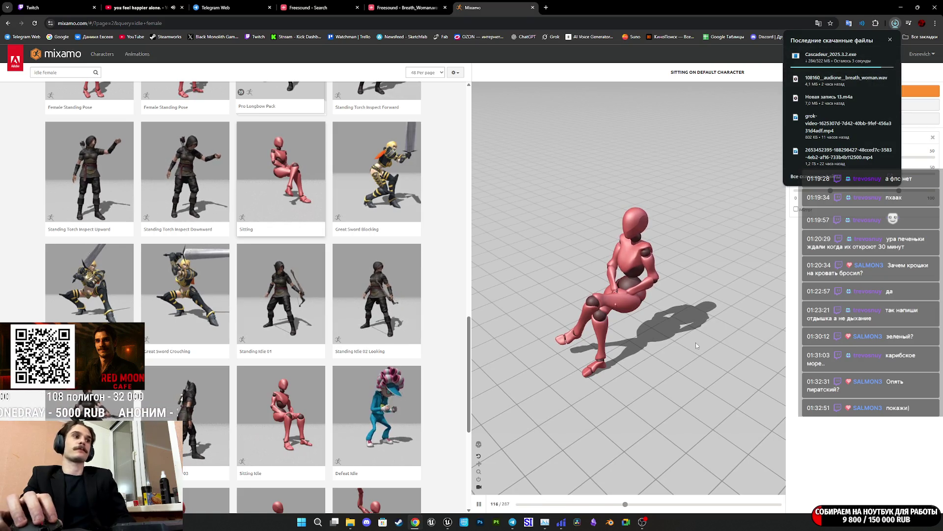
pyautogui.moveTo(868, 72)
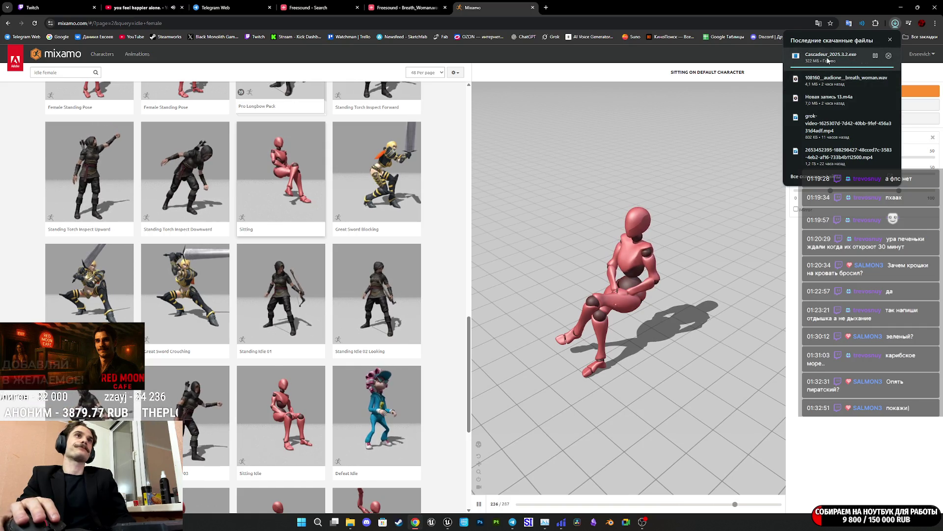
pyautogui.click(828, 60)
pyautogui.click(494, 269)
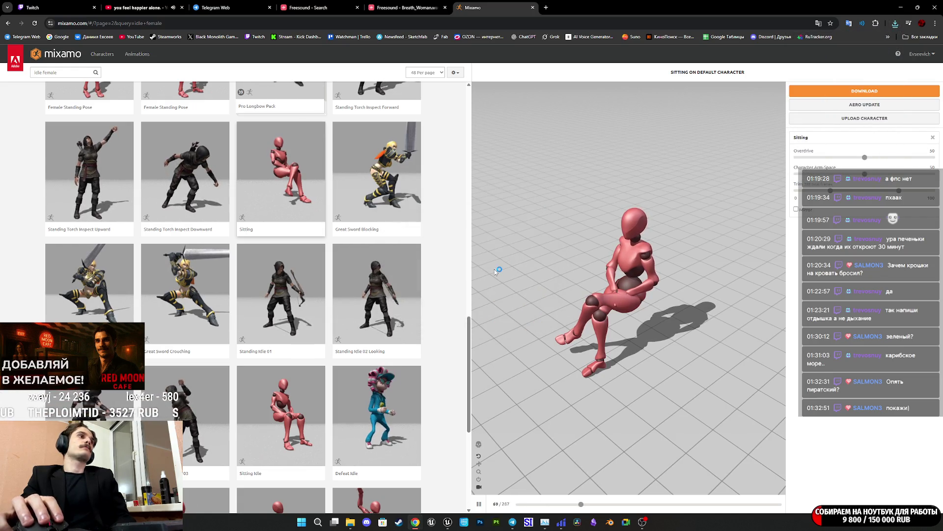
pyautogui.click(515, 319)
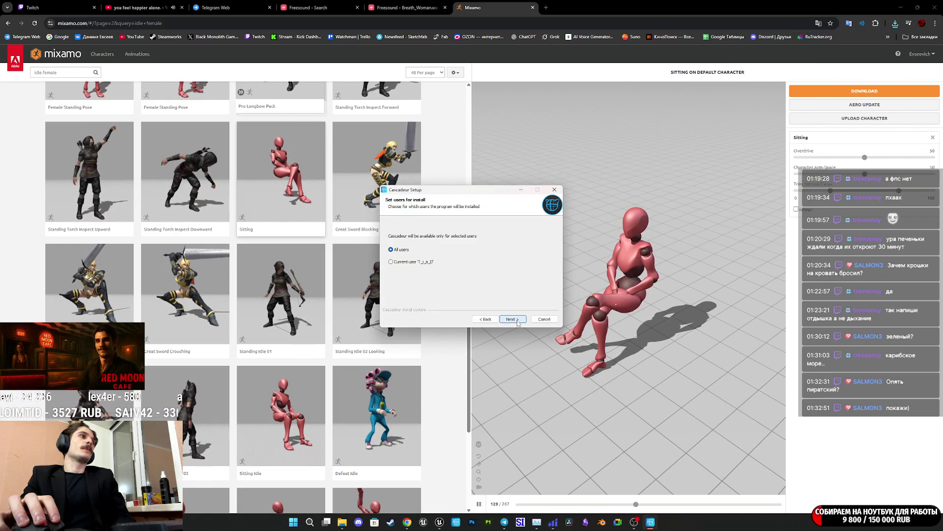
# Install for all users with default folders, approve permission, and finish to launch Cascadeur
pyautogui.click(512, 320)
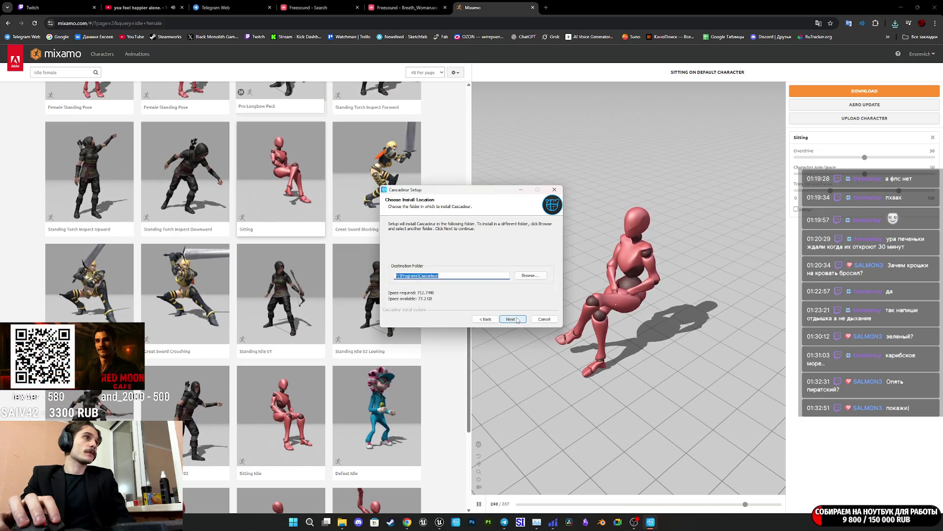
pyautogui.click(510, 320)
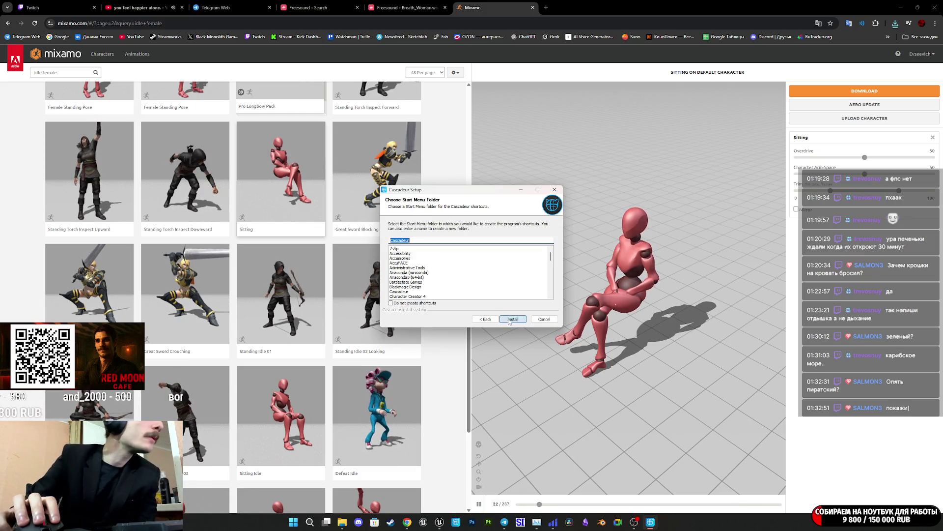
pyautogui.click(510, 320)
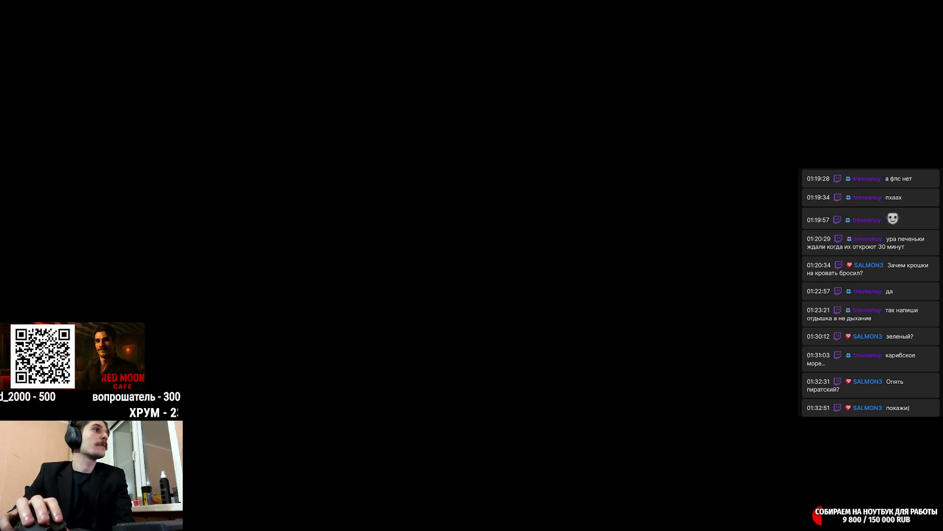
pyautogui.click(490, 322)
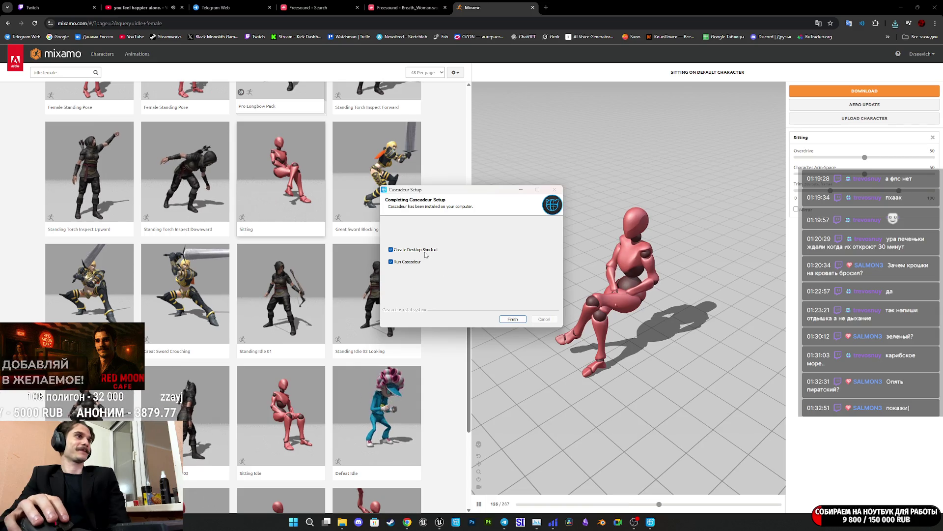
pyautogui.click(512, 320)
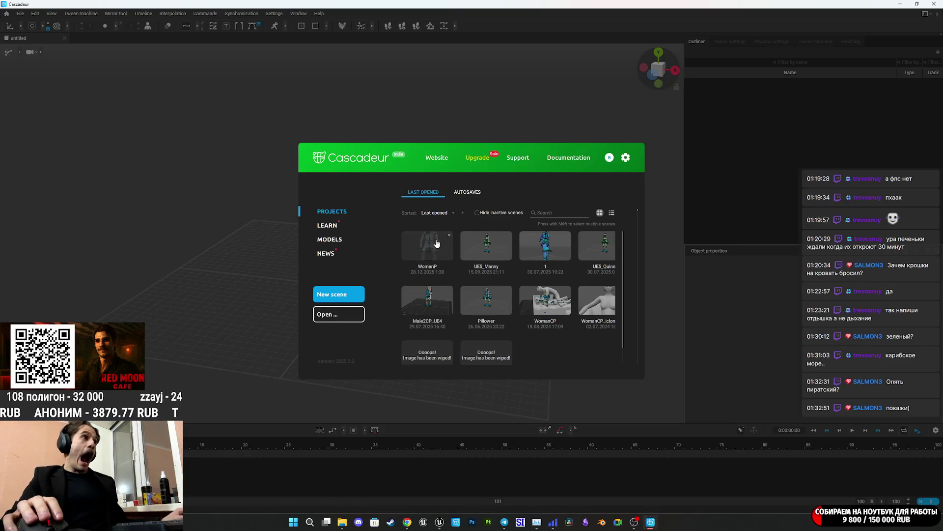
# Open the WomanP project from the launcher, then expand and collapse the IK/FK/GR group
pyautogui.click(434, 252)
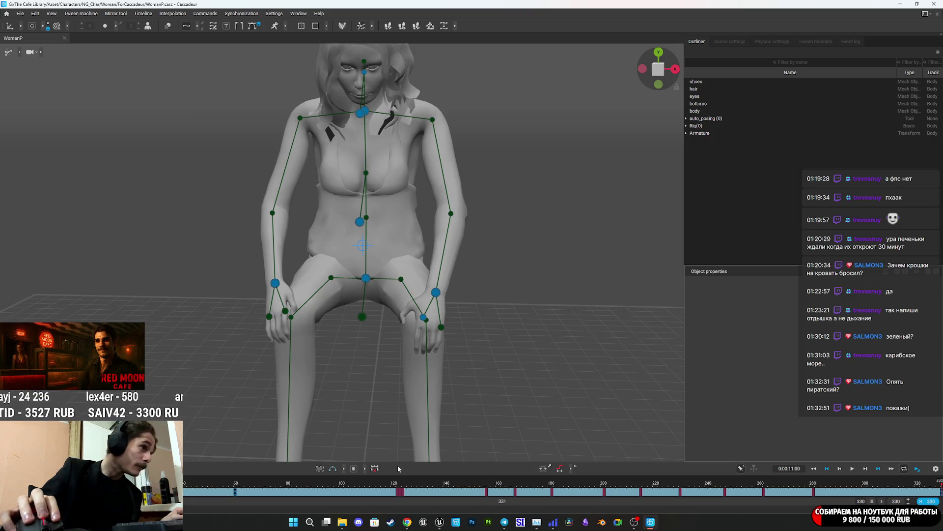
pyautogui.click(364, 468)
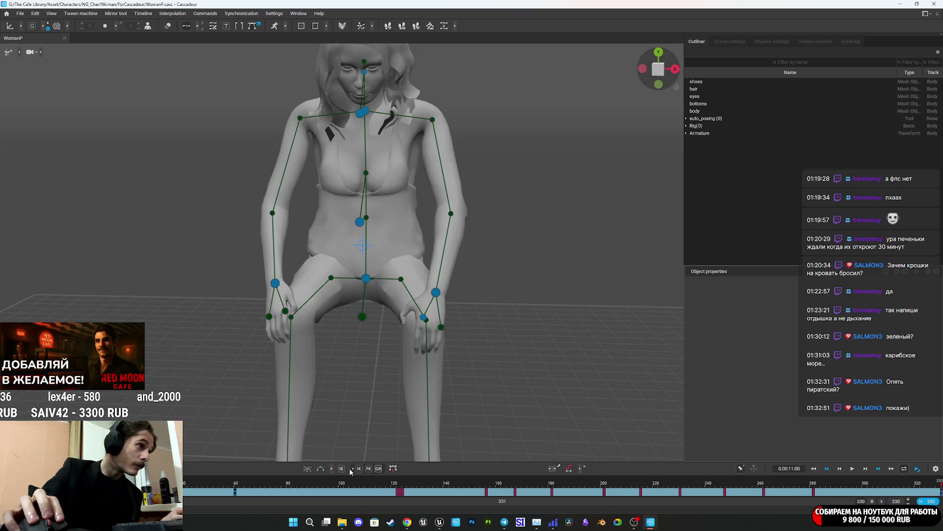
pyautogui.click(352, 470)
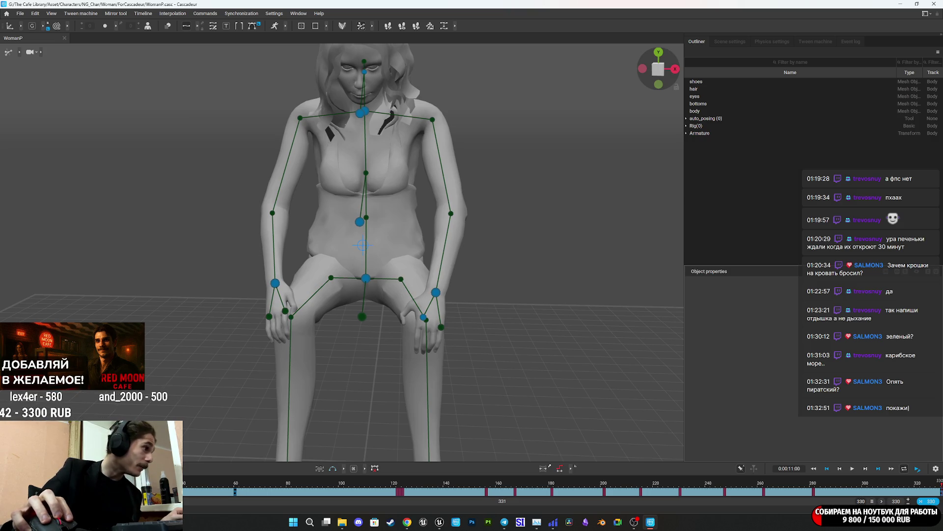